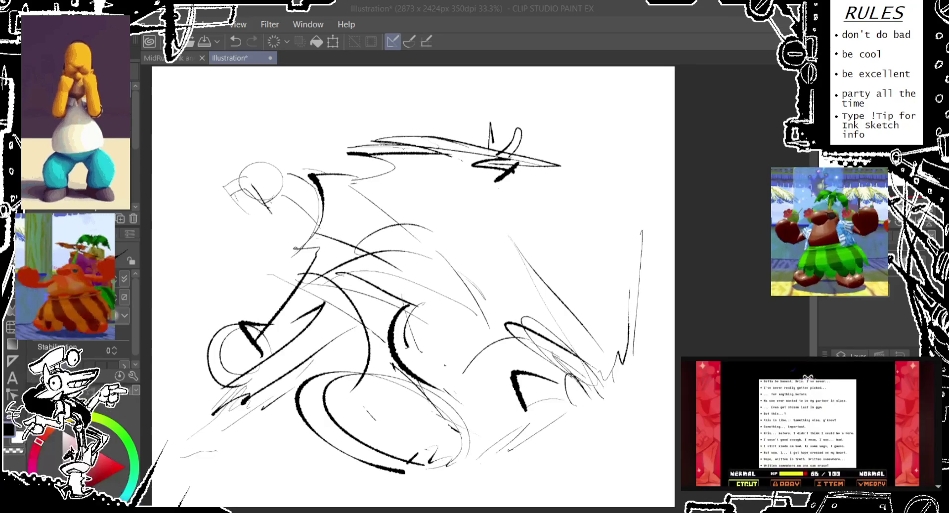
# - Frame the head and try, then undo, rough head, jaw and jaw-oval strokes
pyautogui.moveTo(345, 160)
pyautogui.mouseDown()
pyautogui.moveTo(370, 177)
pyautogui.moveTo(286, 247)
pyautogui.mouseUp()
pyautogui.moveTo(277, 208); pyautogui.dragTo(286, 249)
pyautogui.moveTo(312, 200); pyautogui.dragTo(292, 230)
pyautogui.hotkey('ctrl', 'z')
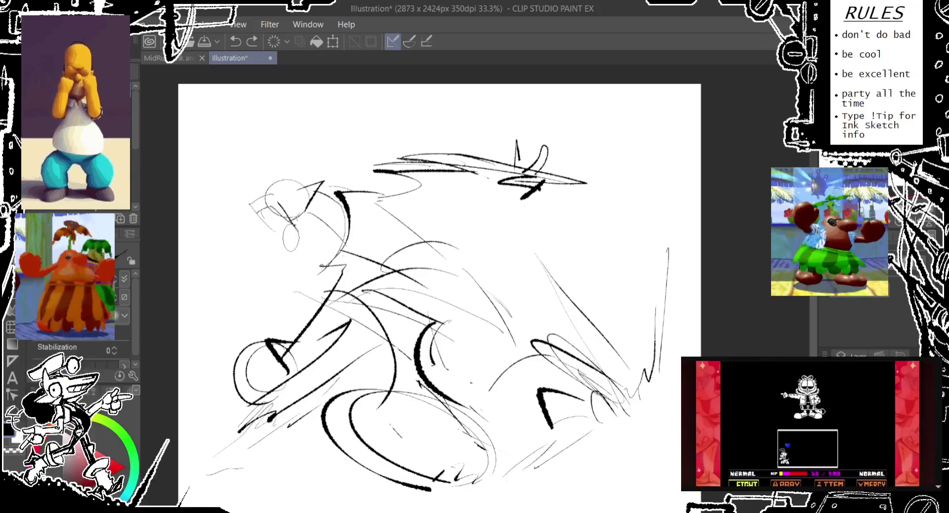
pyautogui.moveTo(284, 228)
pyautogui.mouseDown()
pyautogui.moveTo(286, 250)
pyautogui.moveTo(301, 195)
pyautogui.mouseUp()
pyautogui.hotkey('ctrl', 'z')
pyautogui.hotkey('ctrl', 'z')
pyautogui.hotkey('ctrl', 'z')
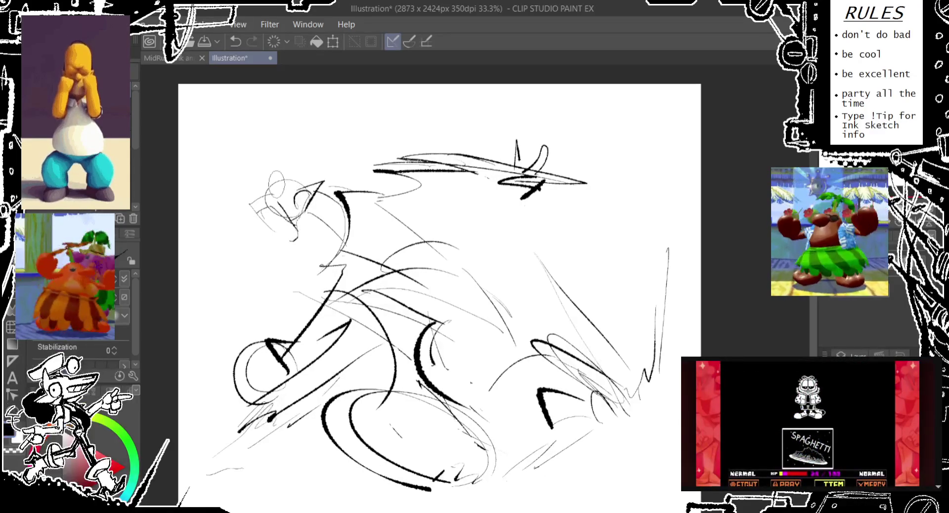
# - Redraw the head oval slightly higher and ink darker strokes defining the head
pyautogui.moveTo(277, 190)
pyautogui.mouseDown()
pyautogui.moveTo(297, 158)
pyautogui.moveTo(287, 191)
pyautogui.moveTo(269, 198)
pyautogui.mouseUp()
pyautogui.hotkey('ctrl', 'z')
pyautogui.hotkey('ctrl', 'z')
pyautogui.hotkey('ctrl', 'z')
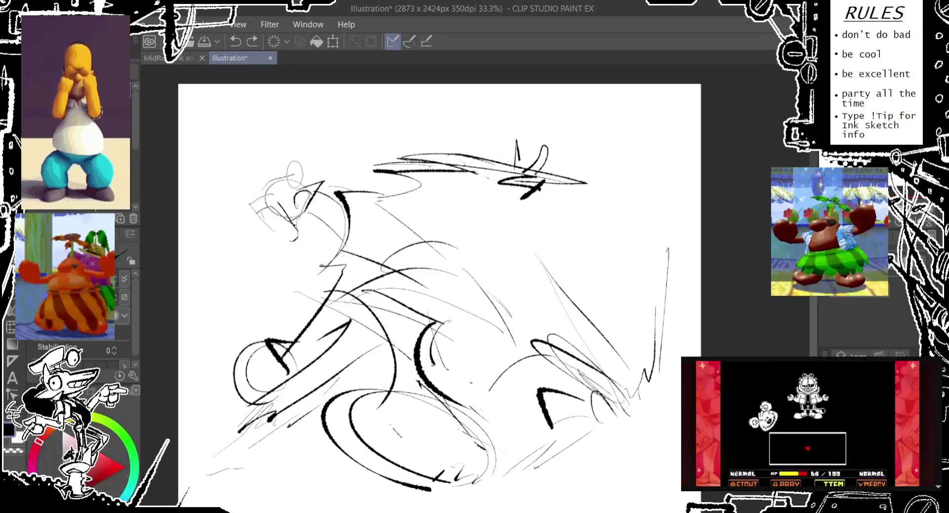
pyautogui.moveTo(279, 161)
pyautogui.mouseDown()
pyautogui.moveTo(282, 187)
pyautogui.moveTo(317, 148)
pyautogui.moveTo(267, 192)
pyautogui.moveTo(270, 203)
pyautogui.mouseUp()
pyautogui.hotkey('ctrl', 'z')
pyautogui.hotkey('ctrl', 'z')
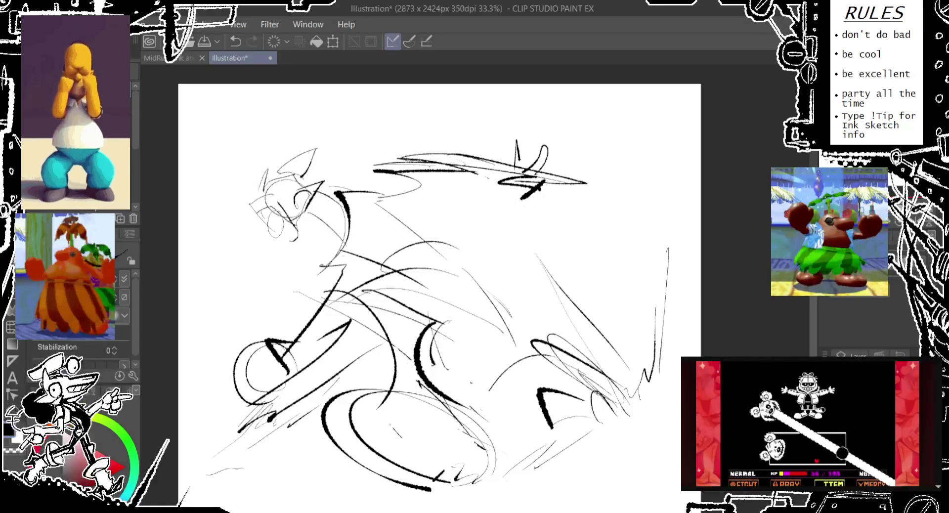
pyautogui.moveTo(296, 176)
pyautogui.mouseDown()
pyautogui.moveTo(289, 212)
pyautogui.moveTo(299, 178)
pyautogui.moveTo(299, 190)
pyautogui.mouseUp()
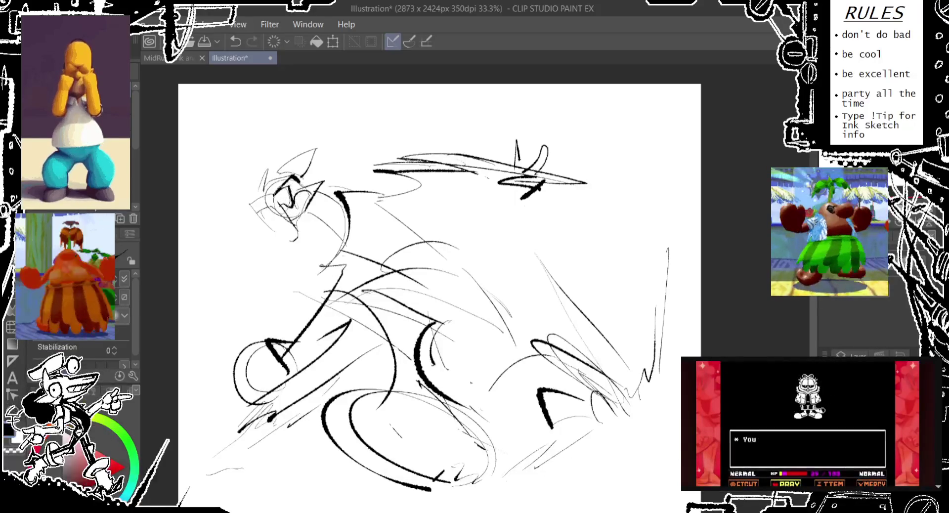
# - Sketch a small oval beside the head, redrawing it a bit lower
pyautogui.moveTo(328, 157); pyautogui.dragTo(325, 177)
pyautogui.moveTo(445, 297); pyautogui.dragTo(456, 290)
pyautogui.hotkey('ctrl', 'z')
pyautogui.moveTo(337, 159); pyautogui.dragTo(331, 181)
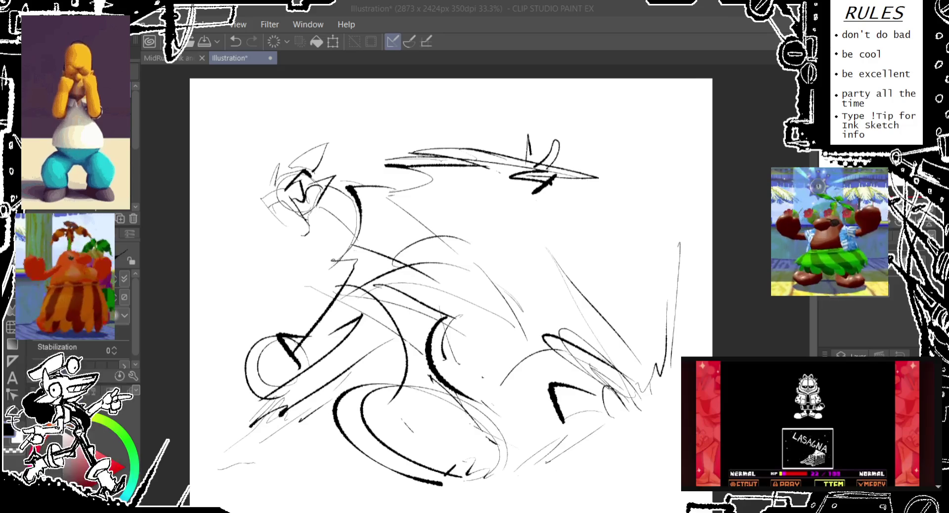
pyautogui.hotkey('alt', 'Tab')
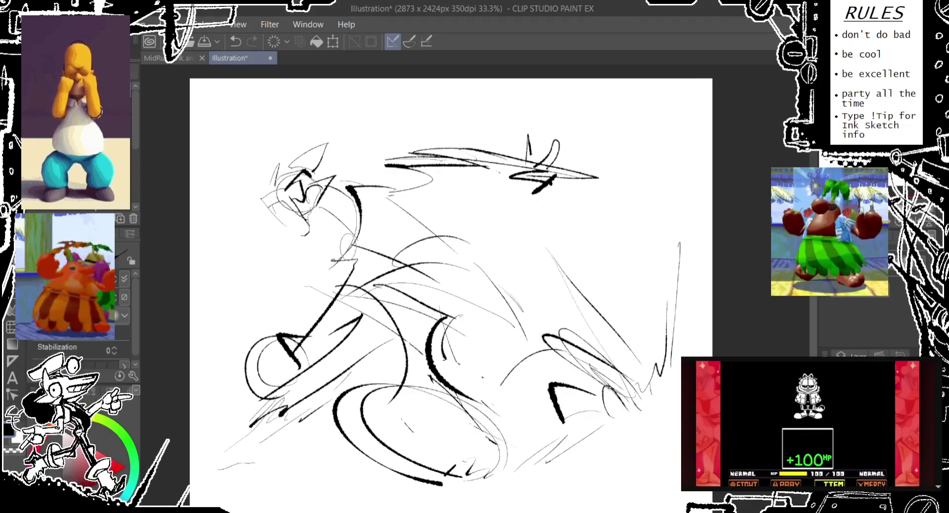
pyautogui.hotkey('ctrl', 'z')
# - Add a small oval and vertical stroke by the head, then sweep a long curve into the body
pyautogui.moveTo(349, 171)
pyautogui.mouseDown()
pyautogui.moveTo(341, 242)
pyautogui.moveTo(353, 192)
pyautogui.mouseUp()
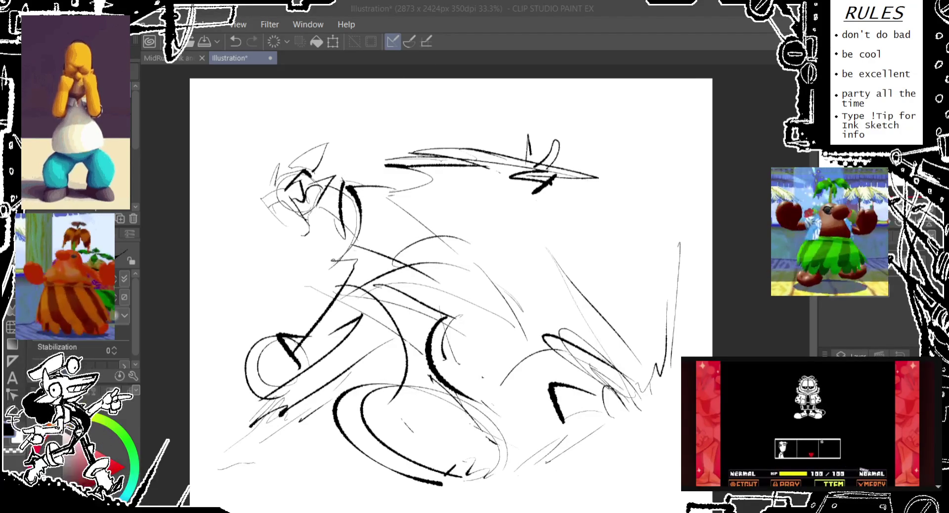
pyautogui.hotkey('alt', 'Tab')
pyautogui.hotkey('ctrl', 'z')
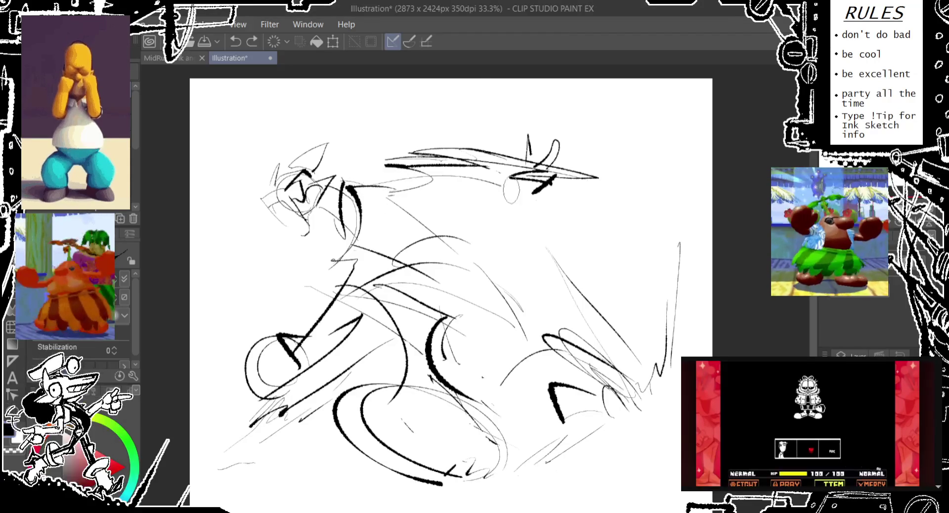
pyautogui.hotkey('ctrl', 'y')
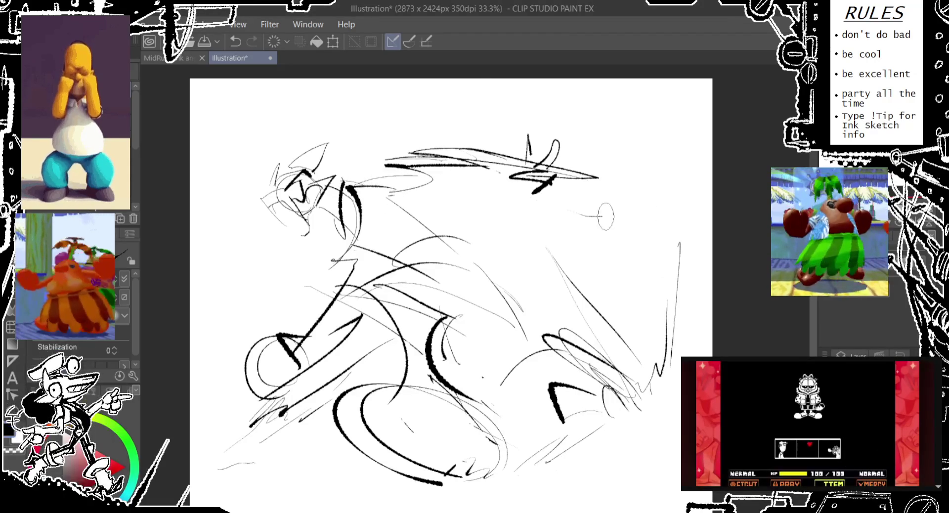
pyautogui.moveTo(694, 173)
pyautogui.mouseDown()
pyautogui.moveTo(564, 262)
pyautogui.moveTo(391, 217)
pyautogui.mouseUp()
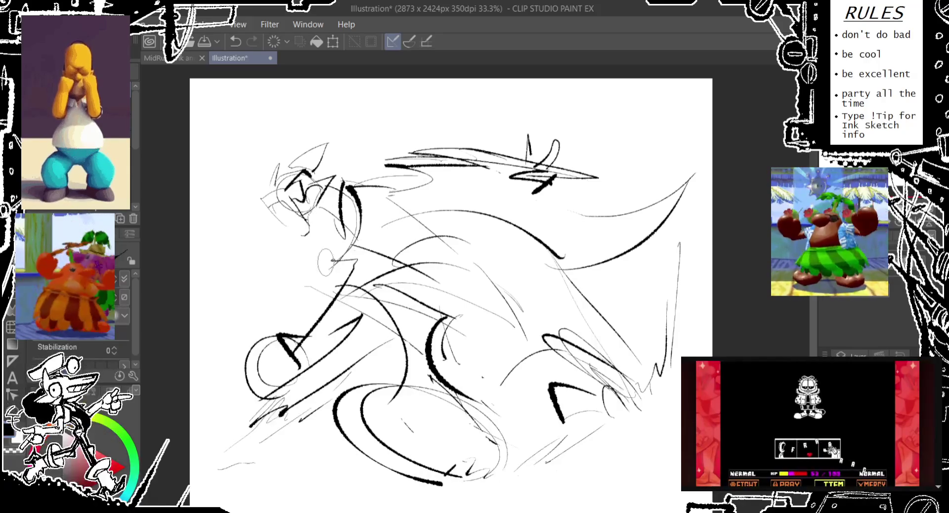
# - Sketch a short stroke below the head and several neck strokes beside it
pyautogui.moveTo(321, 263); pyautogui.dragTo(365, 256)
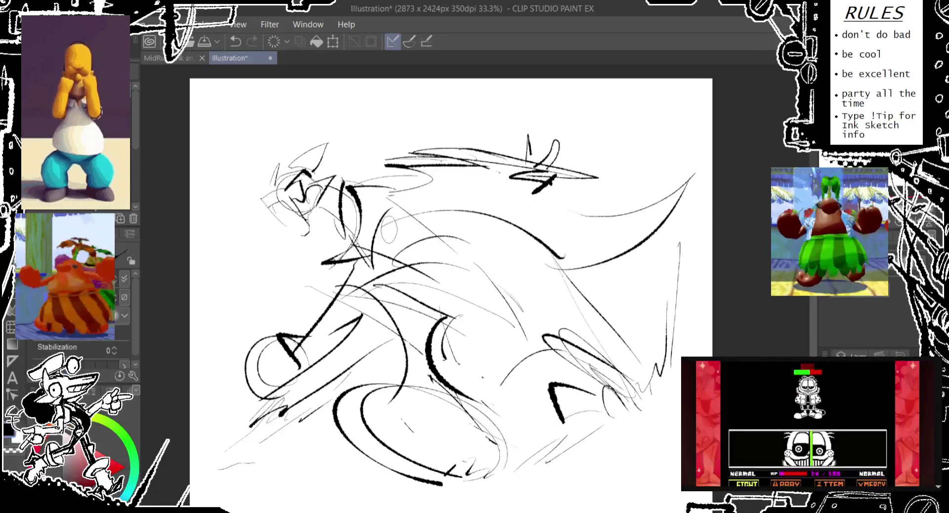
pyautogui.moveTo(363, 184); pyautogui.dragTo(403, 224)
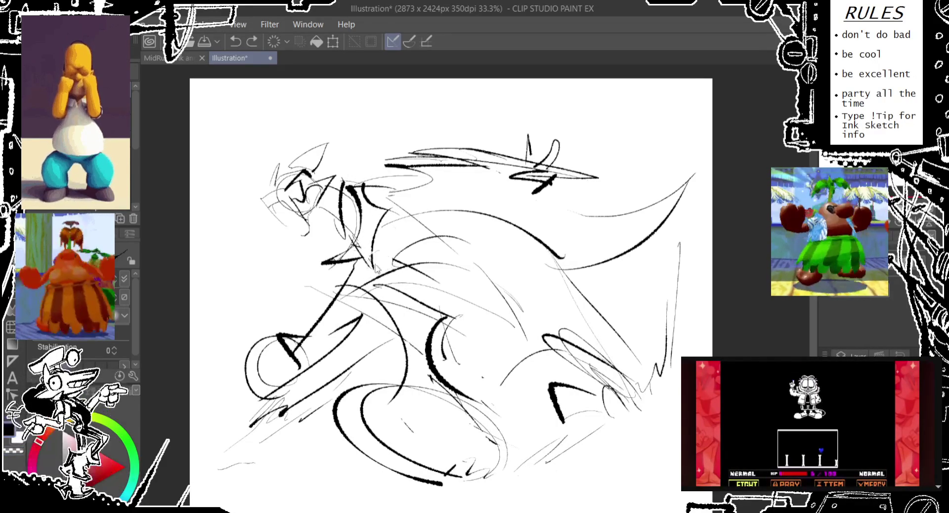
pyautogui.hotkey('ctrl', 'z')
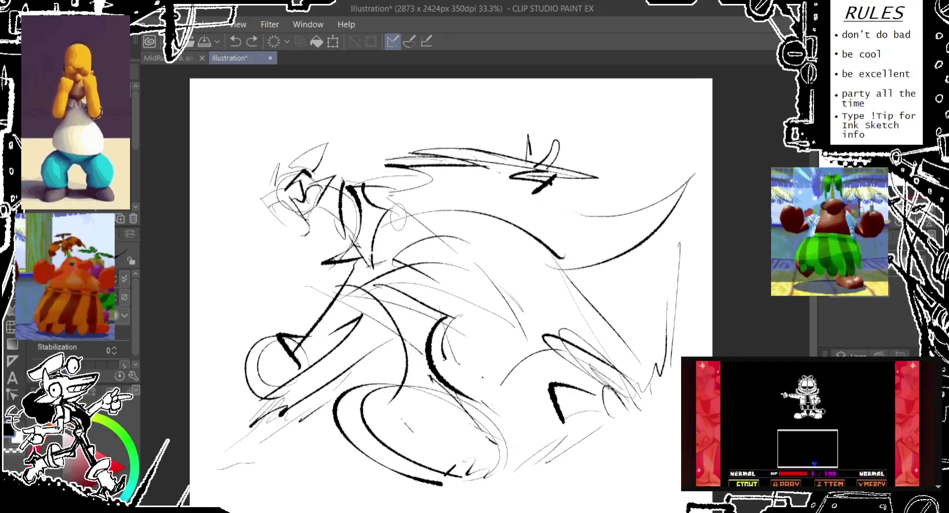
pyautogui.moveTo(394, 242); pyautogui.dragTo(380, 274)
pyautogui.moveTo(395, 205); pyautogui.dragTo(383, 267)
pyautogui.moveTo(398, 210); pyautogui.dragTo(388, 269)
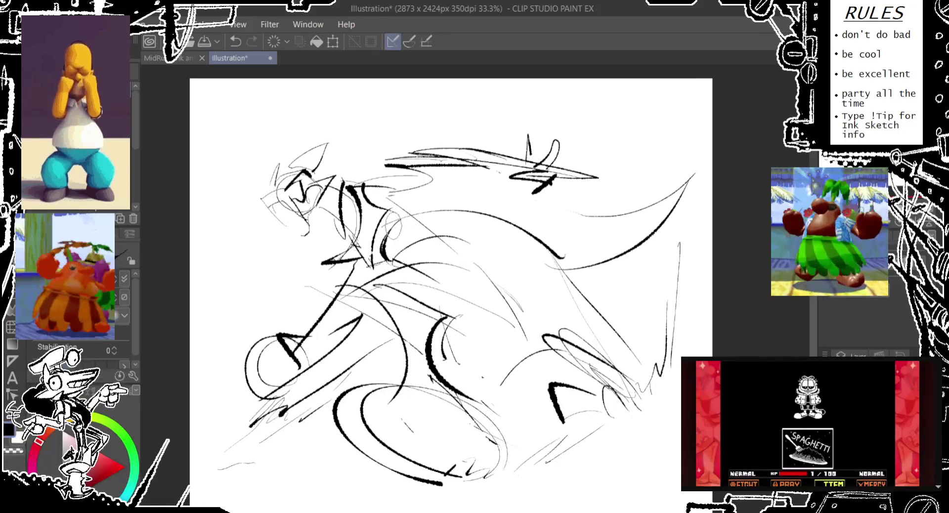
pyautogui.moveTo(390, 213)
pyautogui.mouseDown()
pyautogui.moveTo(425, 233)
pyautogui.moveTo(413, 221)
pyautogui.mouseUp()
pyautogui.hotkey('ctrl', 'z')
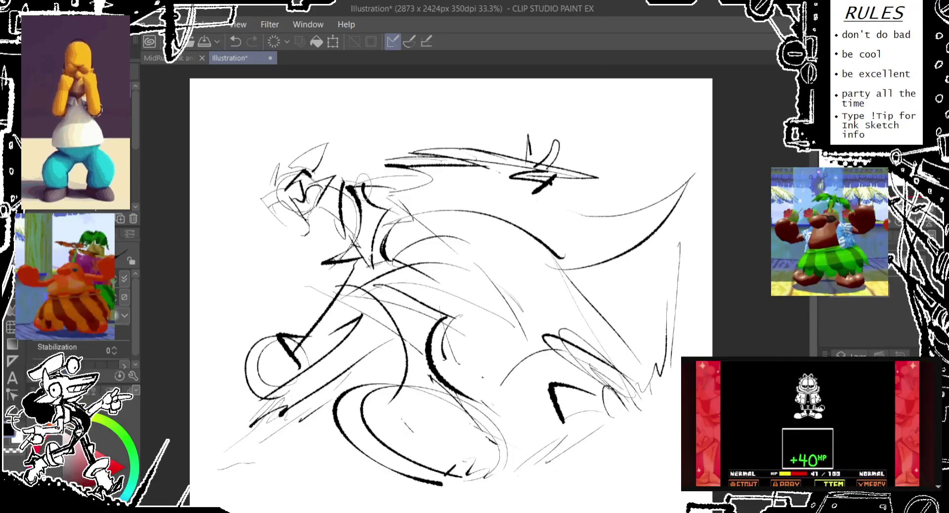
# - Add a faint stroke down from the head, trying and discarding a small head oval and curly scribble
pyautogui.moveTo(375, 153); pyautogui.dragTo(368, 198)
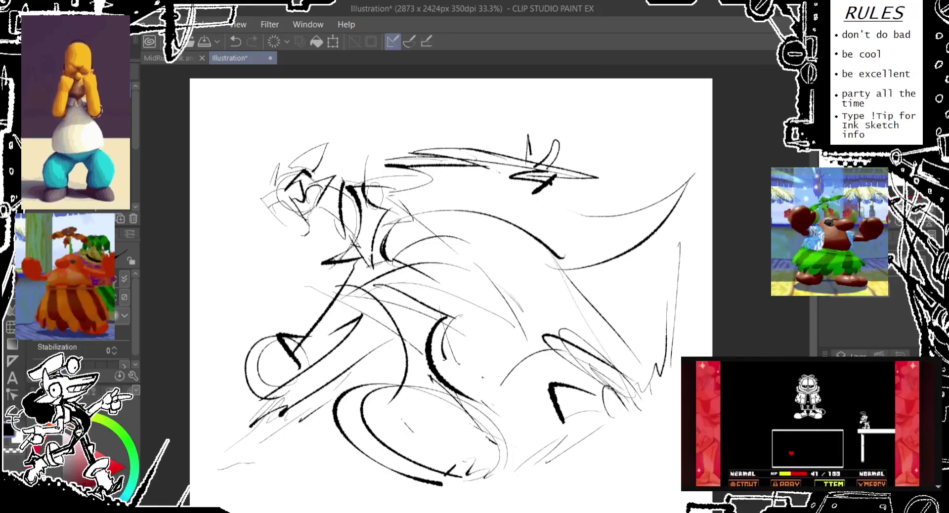
pyautogui.moveTo(363, 151); pyautogui.dragTo(366, 175)
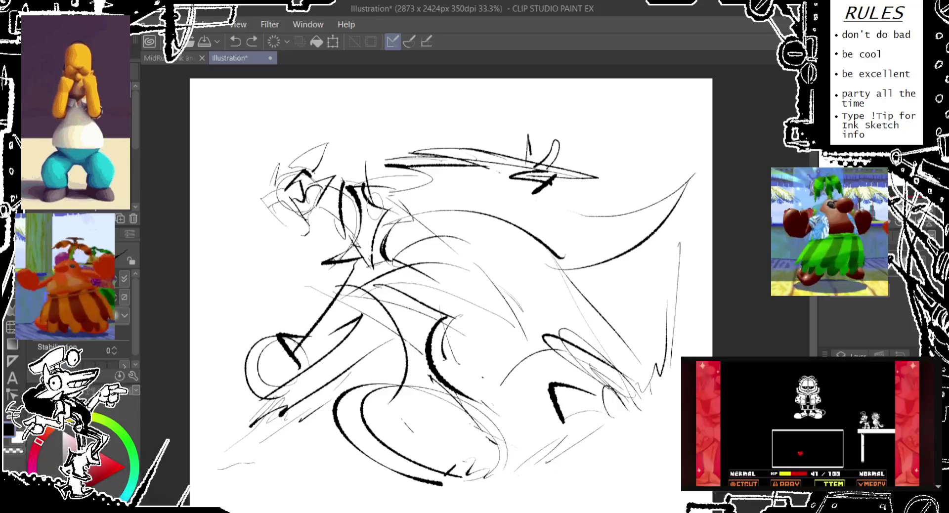
pyautogui.hotkey('ctrl', 'z')
pyautogui.moveTo(361, 143)
pyautogui.mouseDown()
pyautogui.moveTo(363, 168)
pyautogui.moveTo(430, 191)
pyautogui.mouseUp()
pyautogui.hotkey('ctrl', 'z')
pyautogui.moveTo(372, 161)
pyautogui.mouseDown()
pyautogui.moveTo(415, 198)
pyautogui.moveTo(395, 158)
pyautogui.moveTo(494, 158)
pyautogui.mouseUp()
pyautogui.hotkey('ctrl', 'z')
pyautogui.hotkey('ctrl', 'z')
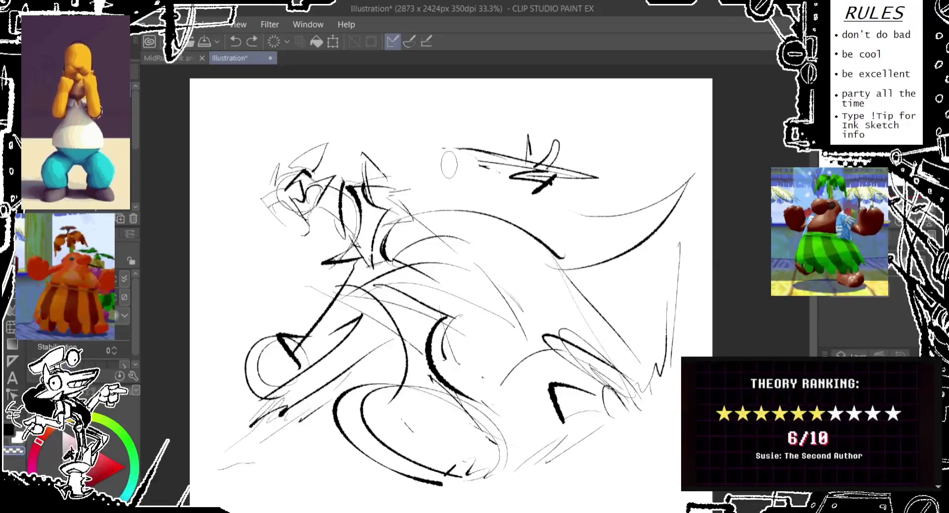
# - Draw thick curved strokes near the top and redo them as long thin spiky ears
pyautogui.moveTo(403, 167); pyautogui.dragTo(369, 193)
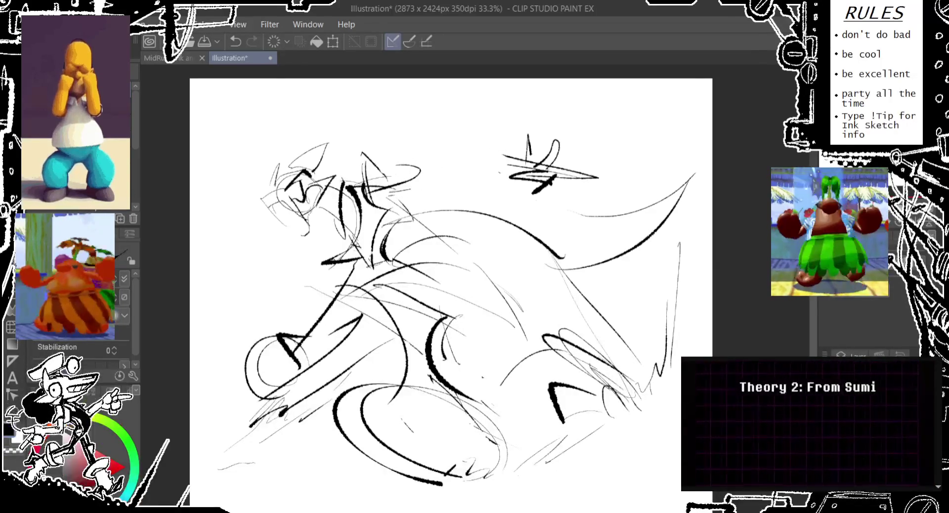
pyautogui.moveTo(428, 154)
pyautogui.mouseDown()
pyautogui.moveTo(504, 148)
pyautogui.moveTo(455, 188)
pyautogui.mouseUp()
pyautogui.moveTo(504, 148)
pyautogui.mouseDown()
pyautogui.moveTo(475, 193)
pyautogui.moveTo(511, 192)
pyautogui.moveTo(526, 141)
pyautogui.moveTo(509, 170)
pyautogui.mouseUp()
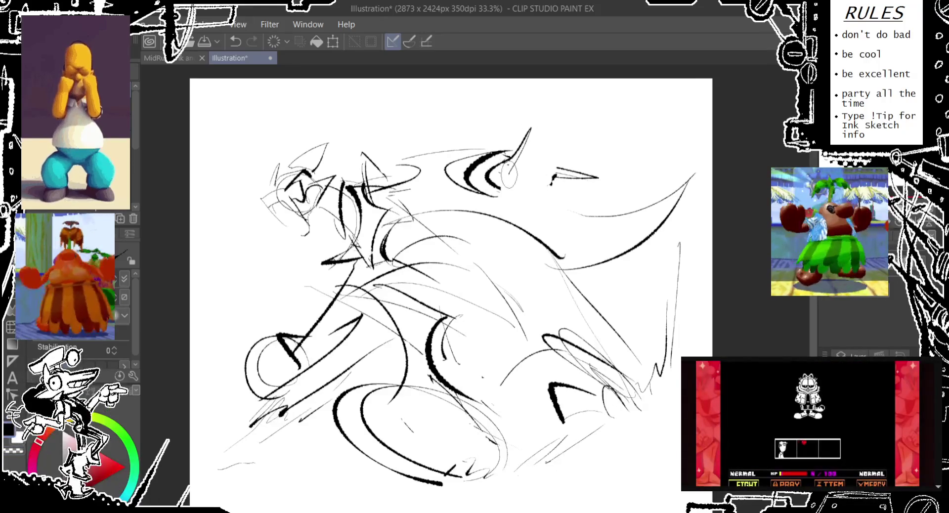
pyautogui.hotkey('ctrl', 'z')
pyautogui.moveTo(560, 117); pyautogui.dragTo(514, 166)
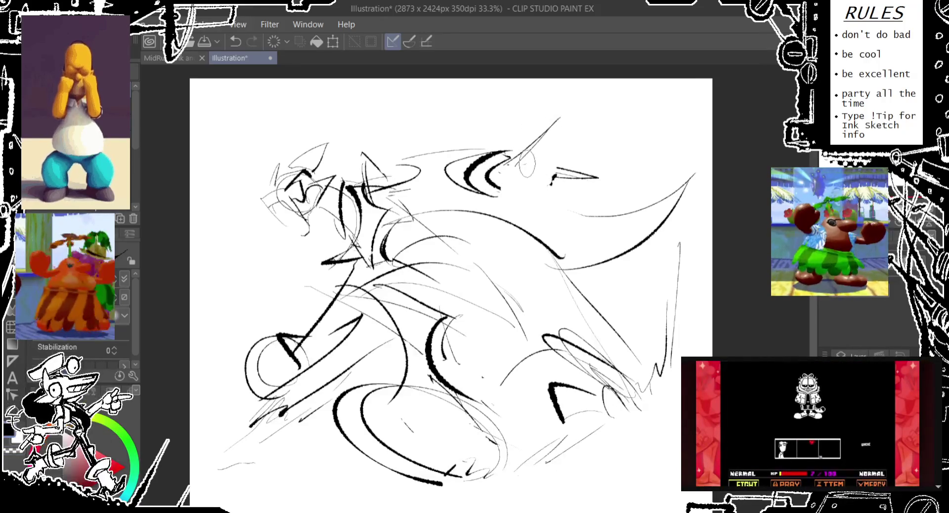
pyautogui.moveTo(595, 141)
pyautogui.mouseDown()
pyautogui.moveTo(536, 166)
pyautogui.moveTo(587, 215)
pyautogui.mouseUp()
pyautogui.hotkey('ctrl', 'z')
# - Redraw the eye oval further left with a curve beneath, discarding a faint loop
pyautogui.moveTo(554, 178); pyautogui.dragTo(512, 197)
pyautogui.moveTo(509, 165); pyautogui.dragTo(487, 210)
pyautogui.hotkey('ctrl', 'z')
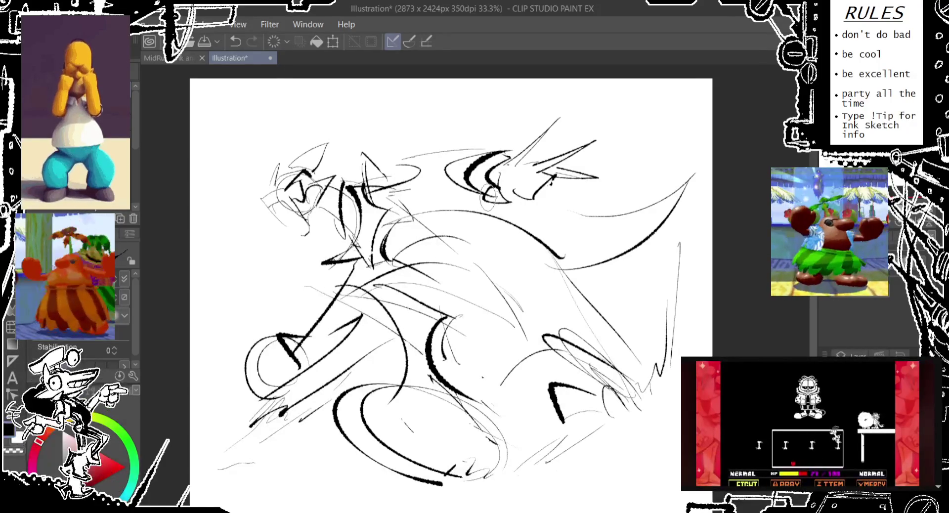
pyautogui.hotkey('ctrl', 'z')
pyautogui.click(565, 46)
pyautogui.moveTo(514, 192); pyautogui.dragTo(523, 215)
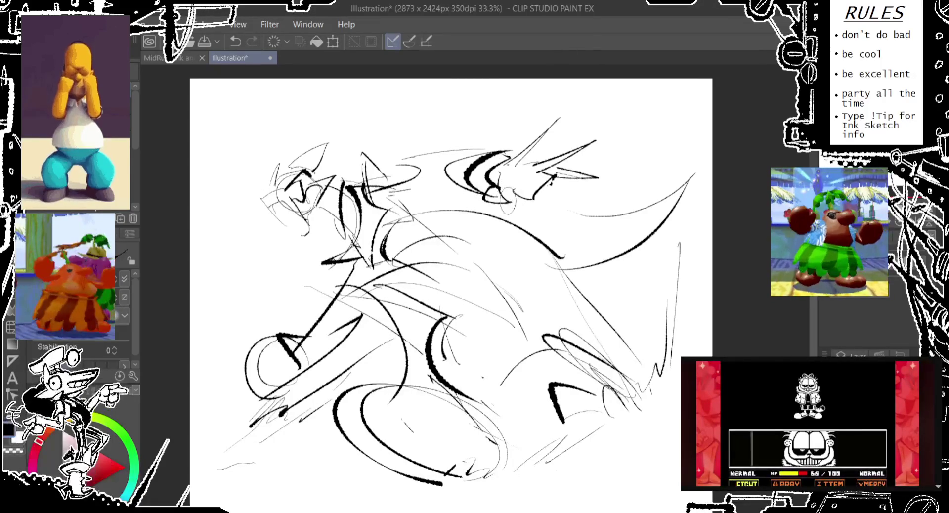
pyautogui.hotkey('ctrl', 'z')
# - Sketch eye-shaped arcs on the head and a thin arc above the upper-left head, then lasso that area
pyautogui.moveTo(487, 206)
pyautogui.mouseDown()
pyautogui.moveTo(494, 178)
pyautogui.moveTo(509, 228)
pyautogui.mouseUp()
pyautogui.moveTo(474, 173)
pyautogui.mouseDown()
pyautogui.moveTo(499, 198)
pyautogui.moveTo(509, 242)
pyautogui.mouseUp()
pyautogui.hotkey('ctrl', 'z')
pyautogui.moveTo(476, 187); pyautogui.dragTo(498, 225)
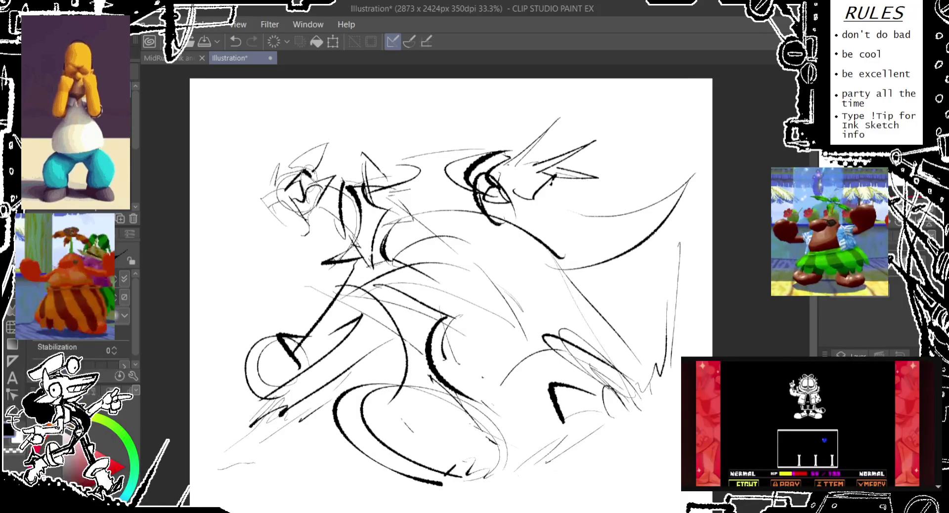
pyautogui.moveTo(311, 163)
pyautogui.mouseDown()
pyautogui.moveTo(327, 195)
pyautogui.moveTo(334, 180)
pyautogui.mouseUp()
pyautogui.hotkey('ctrl', 'z')
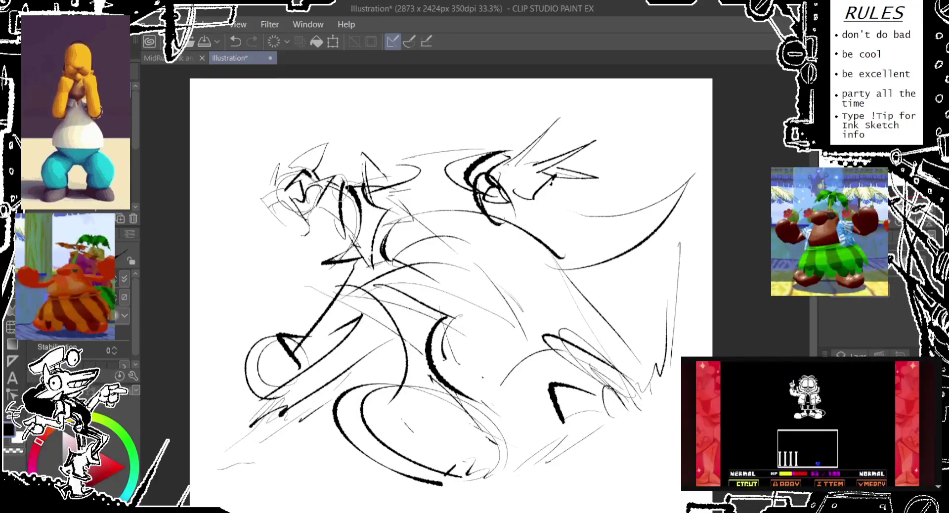
pyautogui.moveTo(223, 207); pyautogui.dragTo(346, 149)
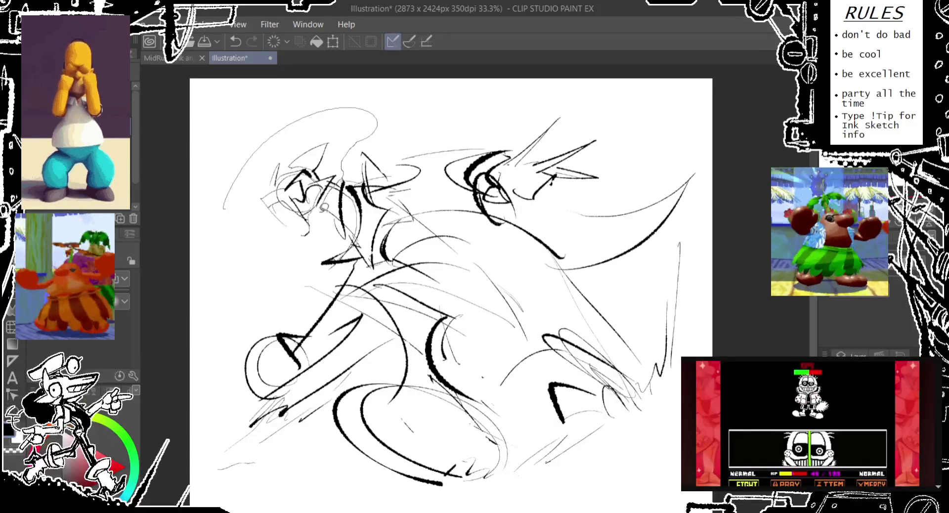
pyautogui.moveTo(321, 217); pyautogui.dragTo(318, 220)
# - Scale the lassoed head strokes to 93%, shift them down-left, confirm, and deselect
pyautogui.hotkey('ctrl', 't')
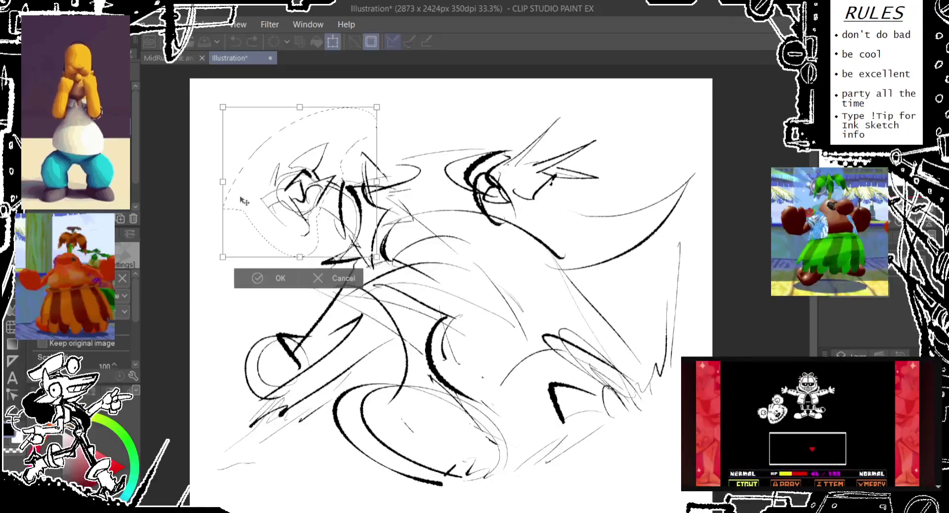
pyautogui.moveTo(221, 183); pyautogui.dragTo(235, 181)
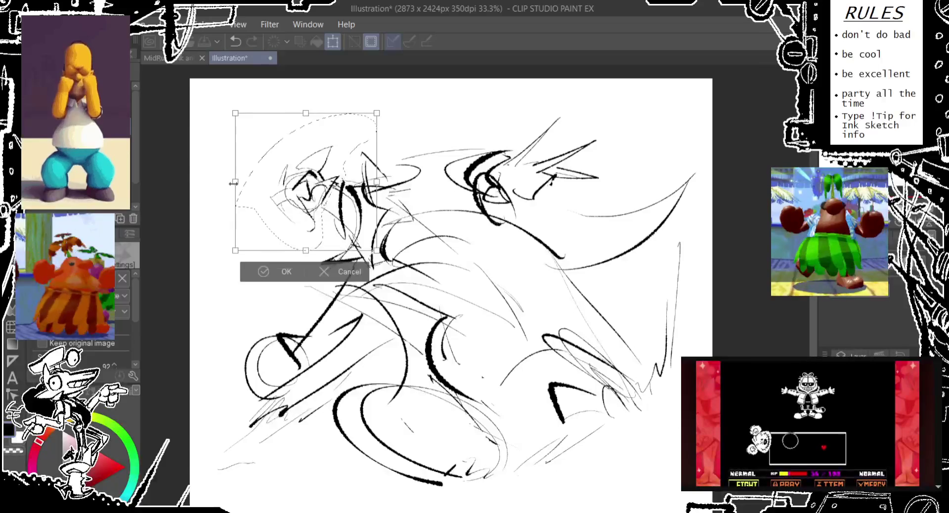
pyautogui.moveTo(267, 191); pyautogui.dragTo(264, 198)
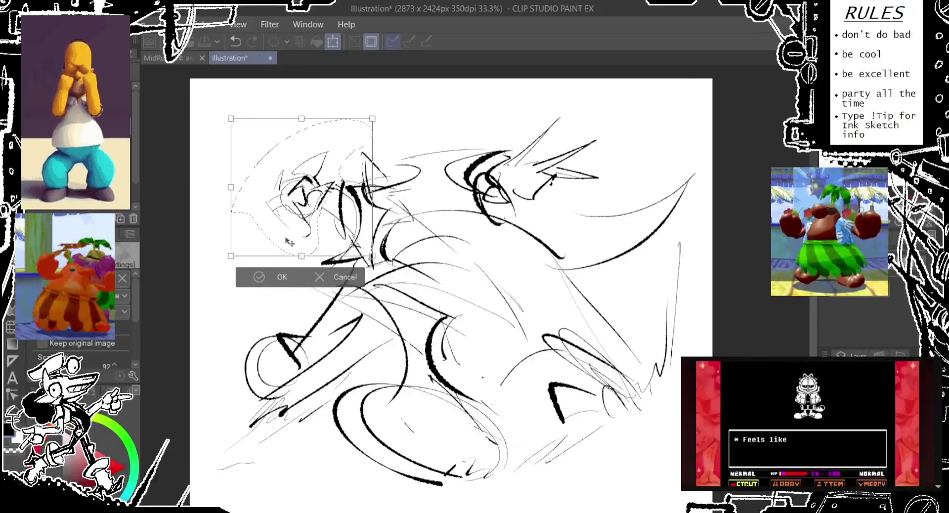
pyautogui.click(266, 278)
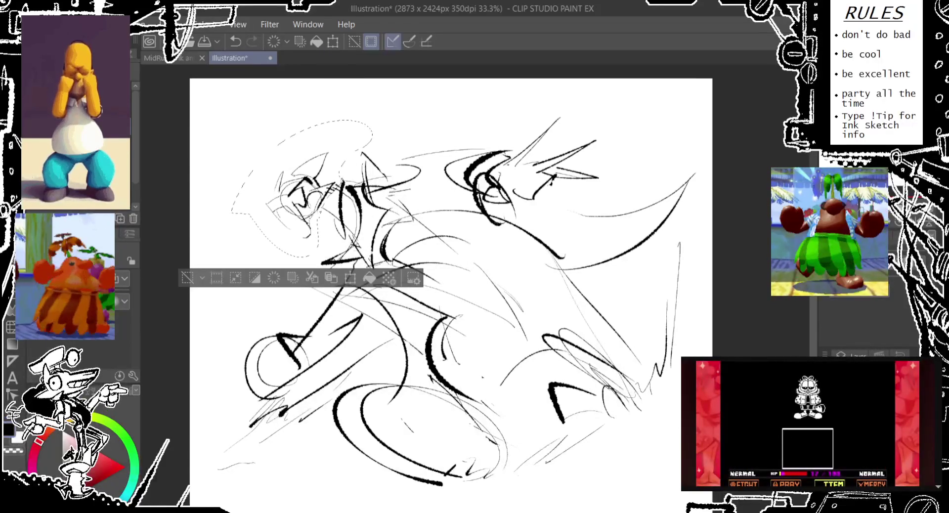
pyautogui.click(188, 279)
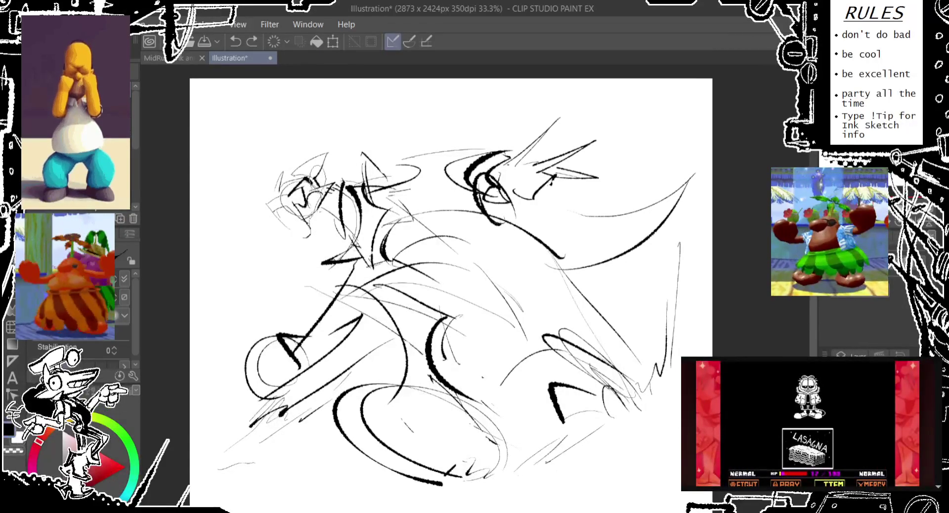
# - Add a small stroke in the figure's middle and try looping strokes in the body centre
pyautogui.hotkey('ctrl', 'z')
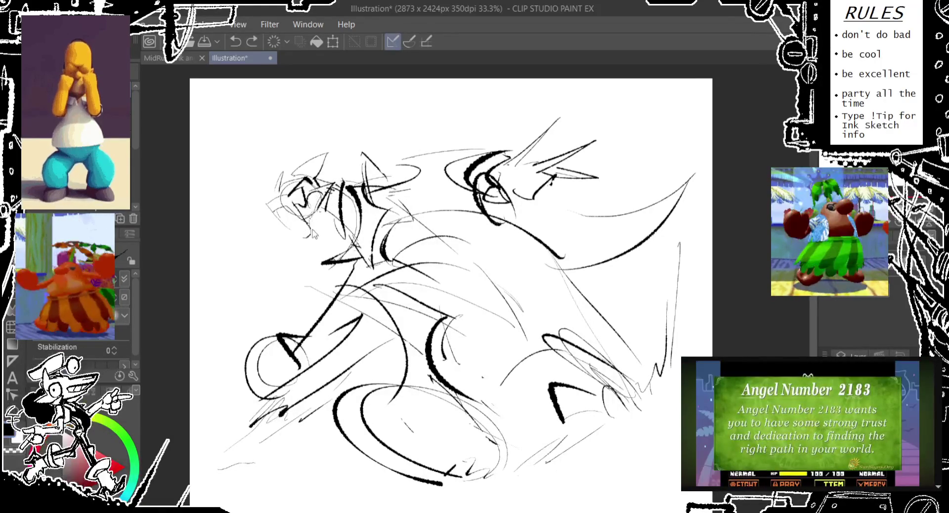
pyautogui.moveTo(328, 198); pyautogui.dragTo(330, 210)
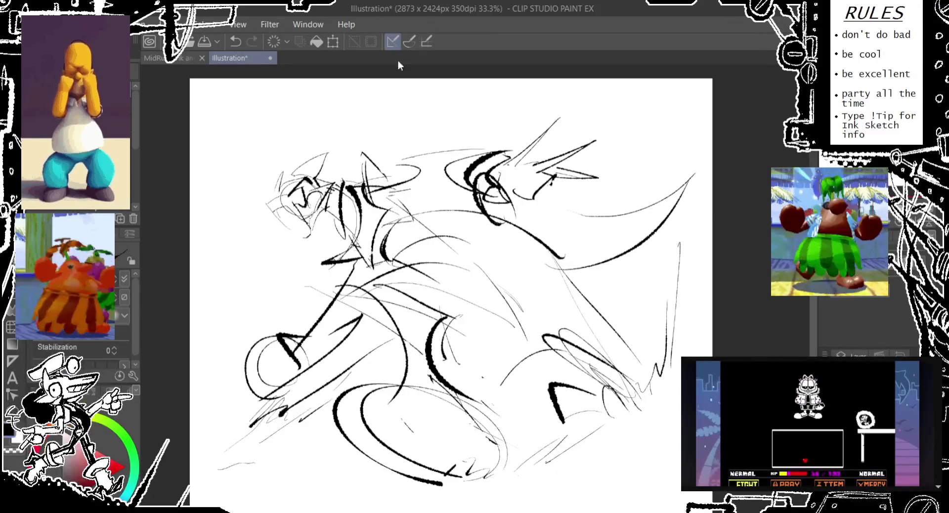
pyautogui.moveTo(381, 228); pyautogui.dragTo(445, 267)
pyautogui.hotkey('ctrl', 'z')
pyautogui.hotkey('ctrl', 'z')
pyautogui.moveTo(391, 247)
pyautogui.mouseDown()
pyautogui.moveTo(395, 272)
pyautogui.moveTo(417, 240)
pyautogui.moveTo(400, 269)
pyautogui.moveTo(413, 279)
pyautogui.mouseUp()
# - Redraw a light circle slightly right and sketch strokes around the chest
pyautogui.hotkey('ctrl', 'z')
pyautogui.hotkey('ctrl', 'z')
pyautogui.moveTo(398, 248); pyautogui.dragTo(410, 277)
pyautogui.moveTo(420, 237)
pyautogui.mouseDown()
pyautogui.moveTo(435, 262)
pyautogui.moveTo(430, 274)
pyautogui.mouseUp()
pyautogui.hotkey('ctrl', 'z')
pyautogui.moveTo(400, 200); pyautogui.dragTo(427, 239)
pyautogui.hotkey('ctrl', 'z')
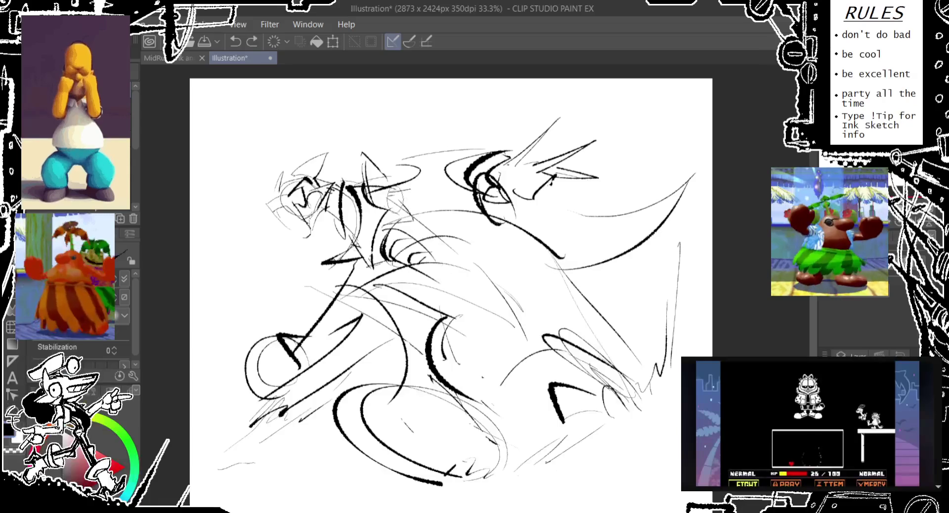
pyautogui.moveTo(385, 188); pyautogui.dragTo(438, 249)
pyautogui.hotkey('ctrl', 'z')
pyautogui.hotkey('ctrl', 'z')
# - Repeatedly redraw a light oval and a stroke ending in an oval in the body centre
pyautogui.hotkey('ctrl', 'z')
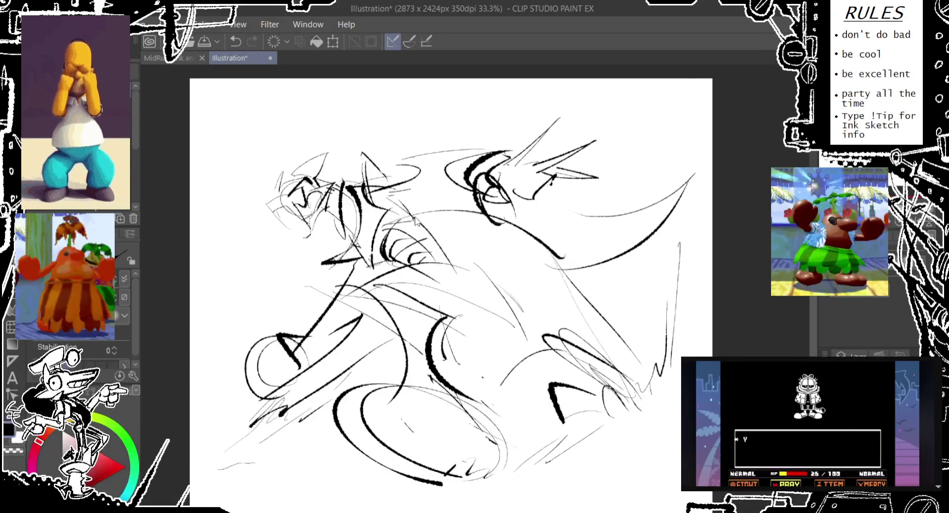
pyautogui.hotkey('ctrl', 'z')
pyautogui.moveTo(430, 216); pyautogui.dragTo(426, 241)
pyautogui.hotkey('ctrl', 'z')
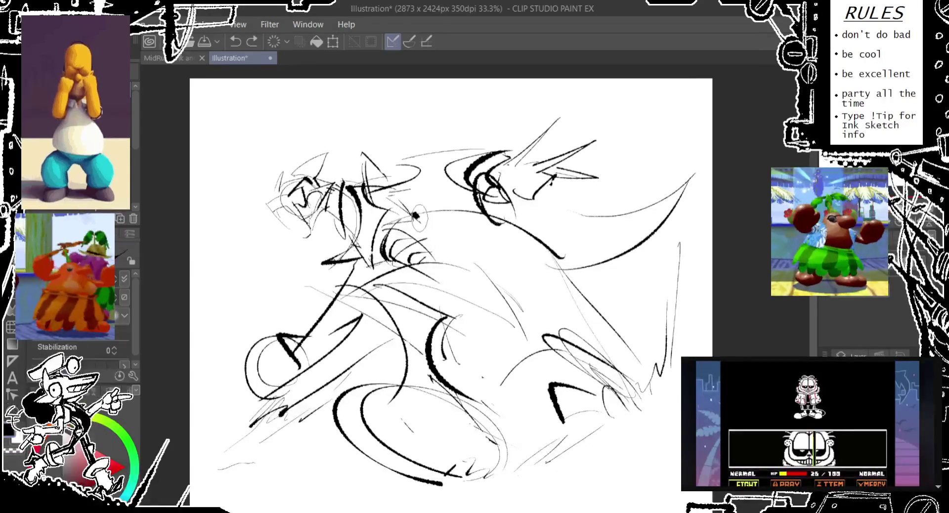
pyautogui.moveTo(420, 210); pyautogui.dragTo(462, 277)
pyautogui.hotkey('ctrl', 'z')
pyautogui.moveTo(420, 210); pyautogui.dragTo(462, 277)
pyautogui.hotkey('ctrl', 'z')
pyautogui.moveTo(420, 210); pyautogui.dragTo(460, 269)
# - Place a small light oval higher up with a diagonal line running down from it
pyautogui.hotkey('ctrl', 'z')
pyautogui.moveTo(418, 198)
pyautogui.mouseDown()
pyautogui.moveTo(420, 223)
pyautogui.moveTo(467, 282)
pyautogui.mouseUp()
pyautogui.hotkey('ctrl', 'z')
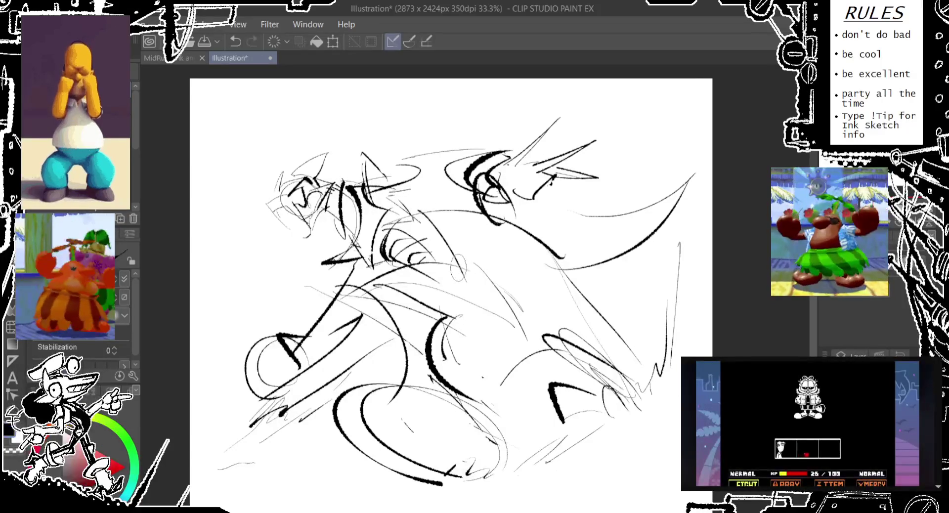
pyautogui.hotkey('ctrl', 'z')
pyautogui.moveTo(395, 183); pyautogui.dragTo(464, 279)
pyautogui.hotkey('ctrl', 'z')
pyautogui.hotkey('ctrl', 'z')
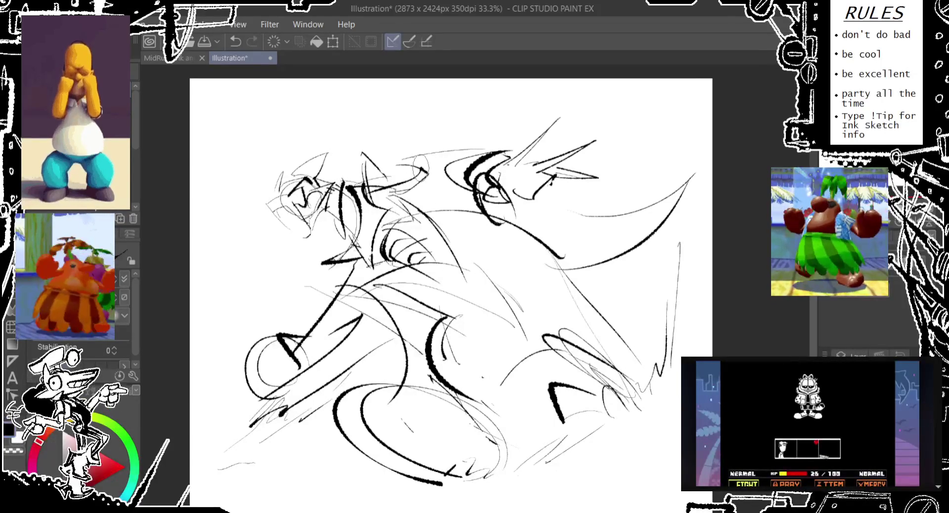
pyautogui.moveTo(396, 164)
pyautogui.mouseDown()
pyautogui.moveTo(429, 170)
pyautogui.moveTo(467, 213)
pyautogui.moveTo(459, 216)
pyautogui.mouseUp()
pyautogui.hotkey('ctrl', 'z')
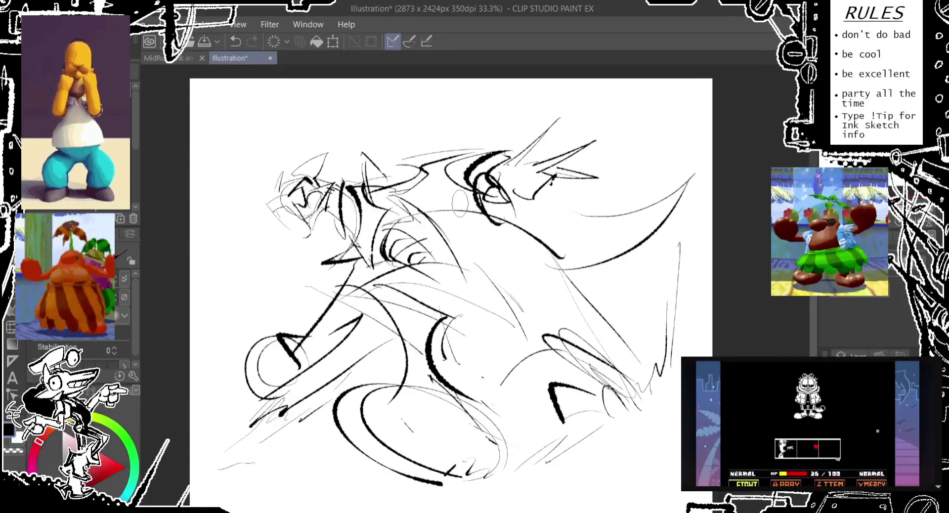
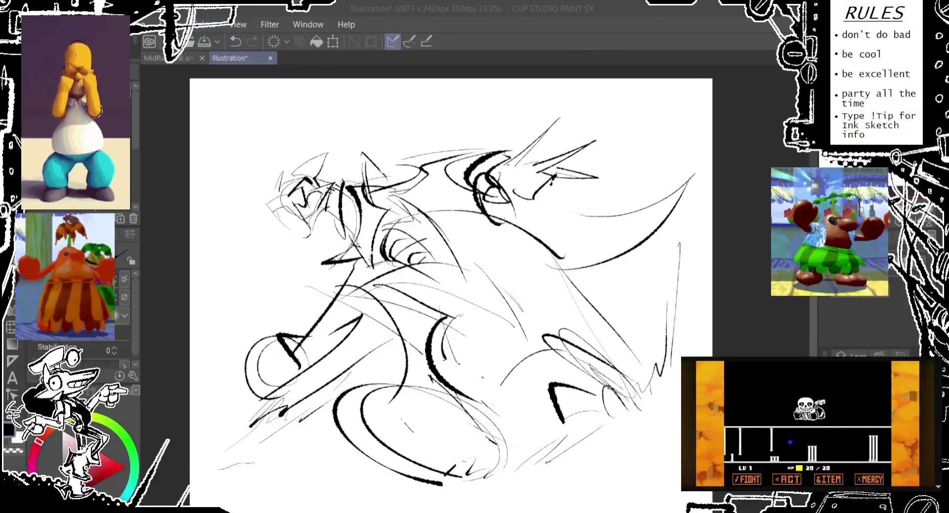
# - Save the illustration as the slidin doodle commission file and add a short stroke to the creature
pyautogui.moveTo(316, 96); pyautogui.dragTo(318, 99)
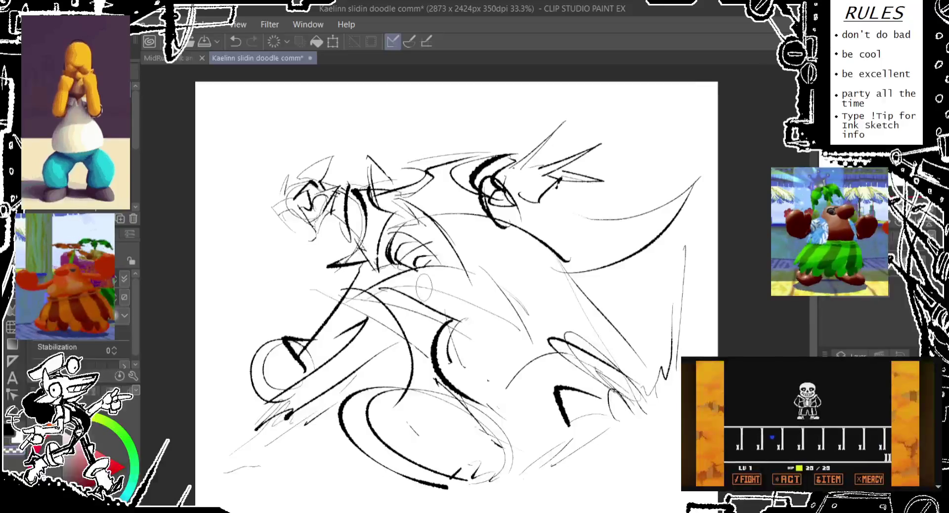
pyautogui.moveTo(467, 274); pyautogui.dragTo(459, 296)
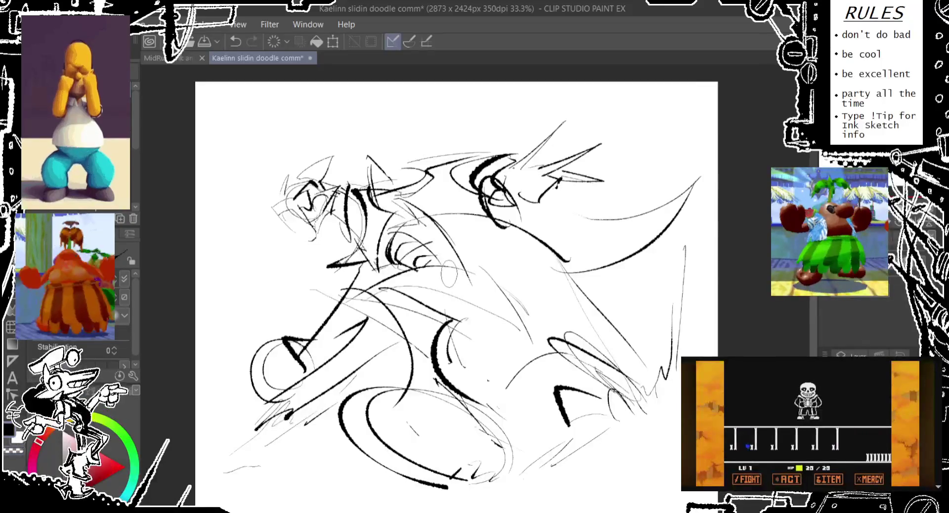
pyautogui.hotkey('ctrl', 'z')
pyautogui.moveTo(478, 265); pyautogui.dragTo(473, 271)
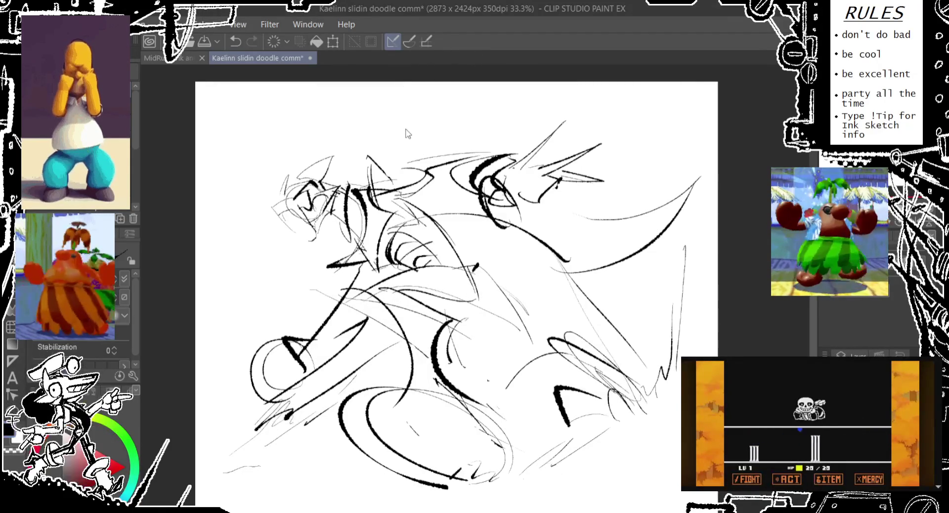
# - Close the other MidRu drawing and save the sketch
pyautogui.click(193, 58)
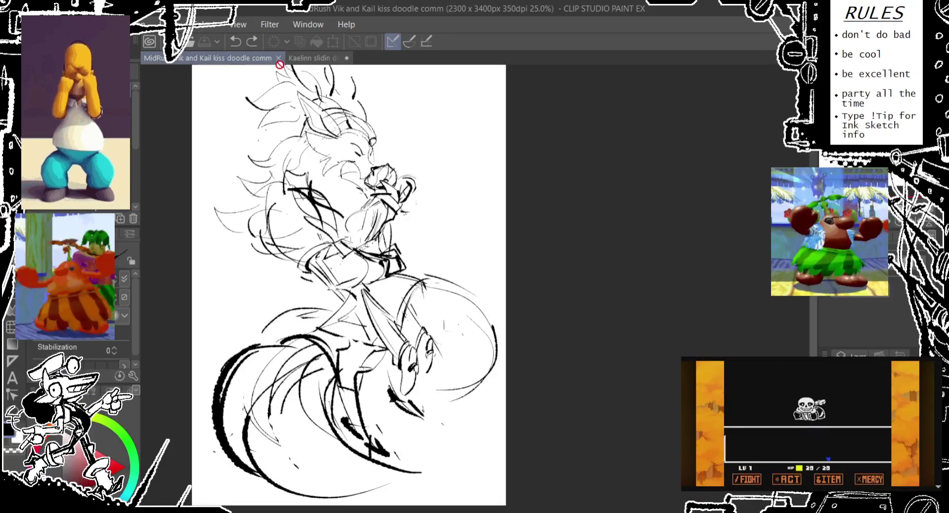
pyautogui.click(282, 58)
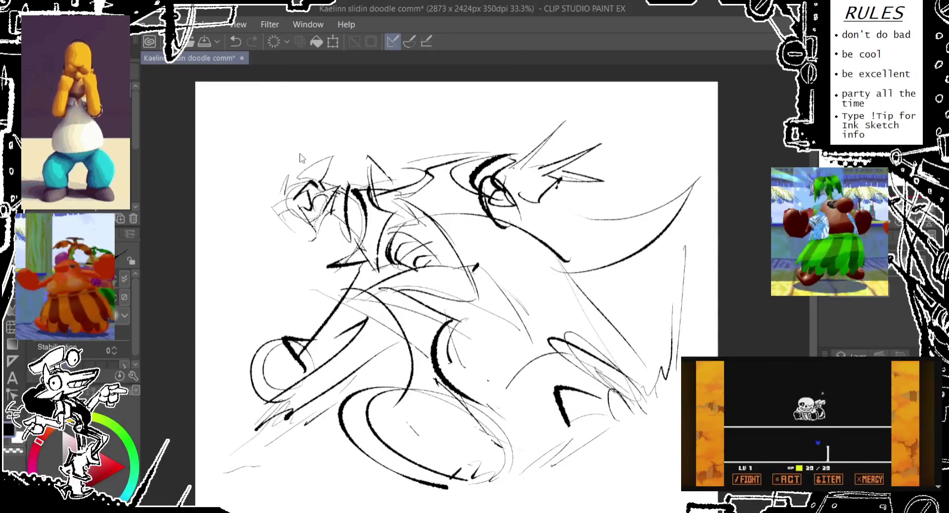
pyautogui.hotkey('ctrl', 's')
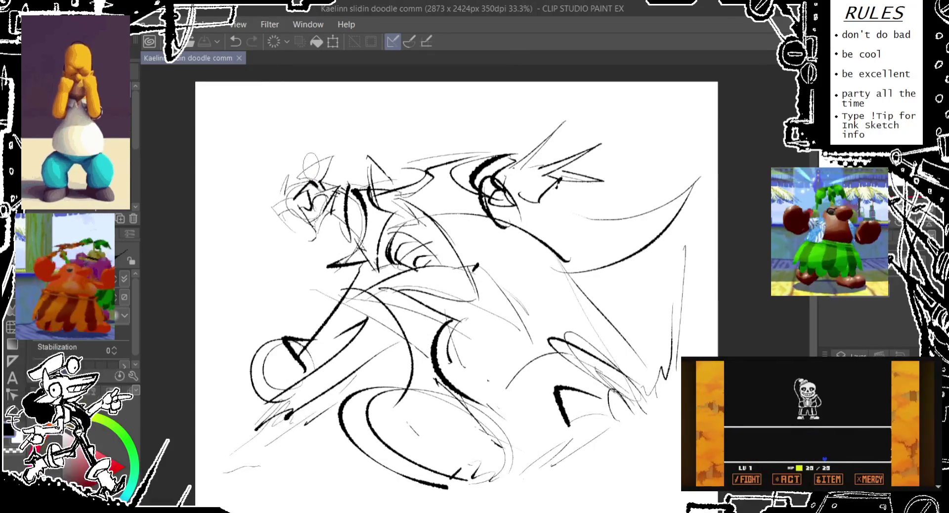
# - Ink bold and bracket-like strokes around the lower-left circle, then save
pyautogui.moveTo(269, 348); pyautogui.dragTo(289, 378)
pyautogui.moveTo(281, 331)
pyautogui.mouseDown()
pyautogui.moveTo(287, 355)
pyautogui.moveTo(304, 368)
pyautogui.mouseUp()
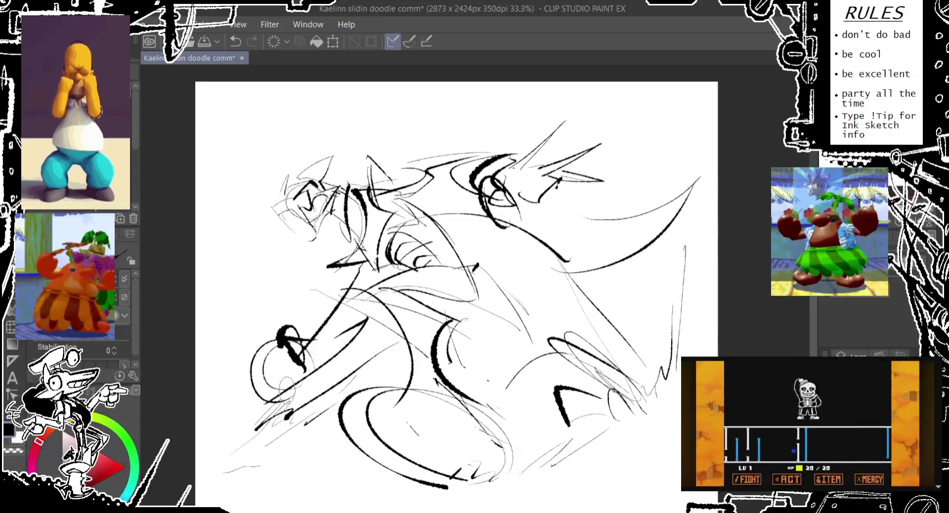
pyautogui.moveTo(243, 381); pyautogui.dragTo(247, 401)
pyautogui.moveTo(279, 366)
pyautogui.mouseDown()
pyautogui.moveTo(241, 384)
pyautogui.moveTo(258, 389)
pyautogui.moveTo(302, 363)
pyautogui.mouseUp()
pyautogui.moveTo(284, 405); pyautogui.dragTo(312, 376)
pyautogui.moveTo(316, 415)
pyautogui.mouseDown()
pyautogui.moveTo(314, 438)
pyautogui.moveTo(390, 390)
pyautogui.mouseUp()
pyautogui.hotkey('ctrl', 'z')
pyautogui.hotkey('ctrl', 's')
# - Ink a thick arc along the creature's lower body, retrying until it fits
pyautogui.moveTo(368, 420); pyautogui.dragTo(398, 388)
pyautogui.moveTo(341, 439); pyautogui.dragTo(317, 395)
pyautogui.moveTo(373, 410); pyautogui.dragTo(388, 395)
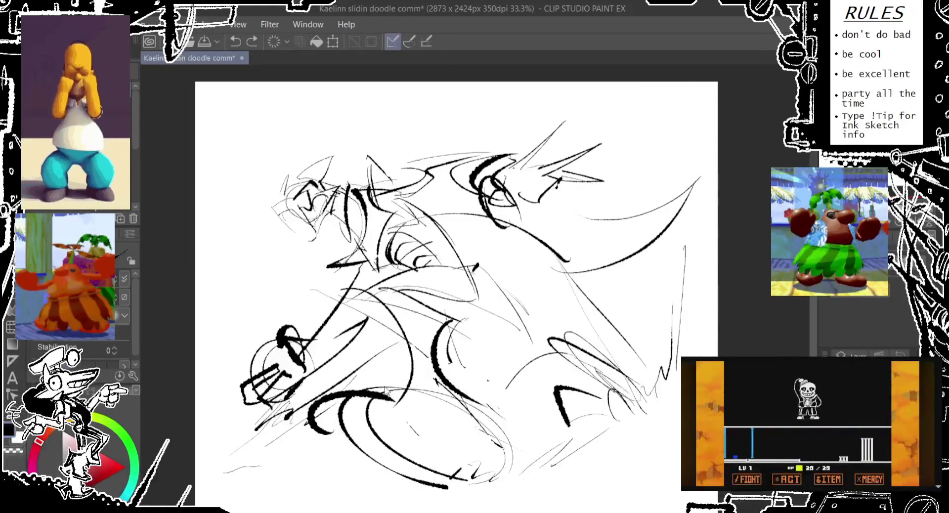
pyautogui.hotkey('ctrl', 'z')
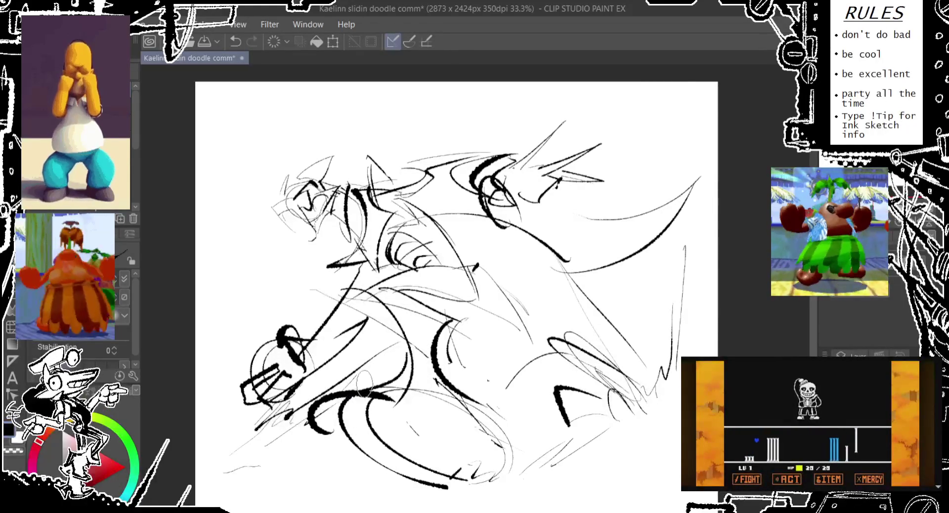
pyautogui.moveTo(306, 420); pyautogui.dragTo(348, 366)
pyautogui.hotkey('ctrl', 'z')
pyautogui.moveTo(319, 403); pyautogui.dragTo(387, 383)
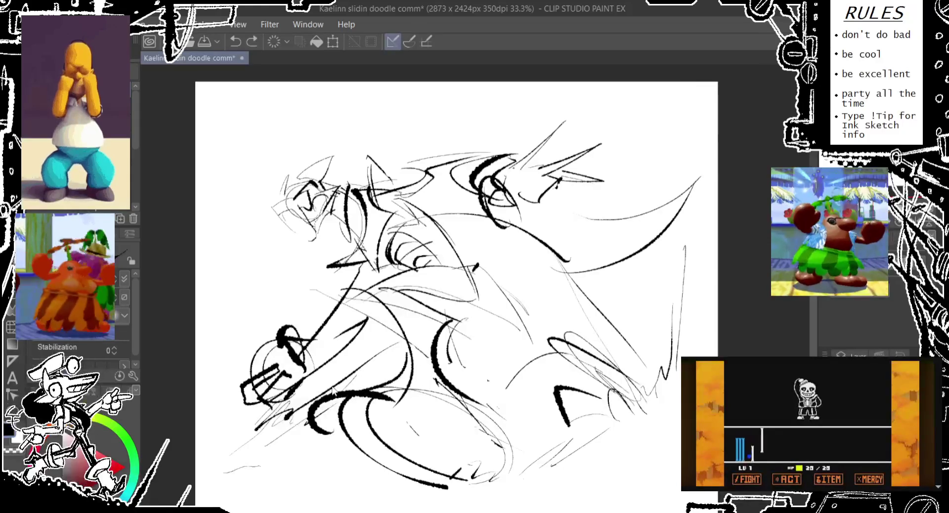
pyautogui.hotkey('ctrl', 'z')
# - Add thin loop strokes in the lower middle beside the arc
pyautogui.moveTo(309, 425)
pyautogui.mouseDown()
pyautogui.moveTo(390, 398)
pyautogui.moveTo(398, 341)
pyautogui.moveTo(415, 321)
pyautogui.mouseUp()
pyautogui.hotkey('ctrl', 'z')
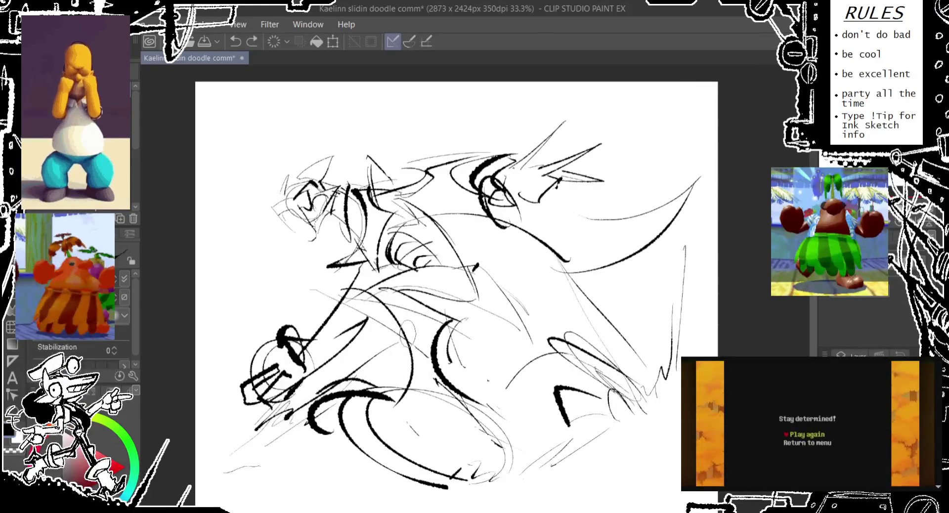
pyautogui.moveTo(366, 400); pyautogui.dragTo(413, 321)
pyautogui.moveTo(395, 365); pyautogui.dragTo(413, 338)
pyautogui.moveTo(358, 412); pyautogui.dragTo(413, 339)
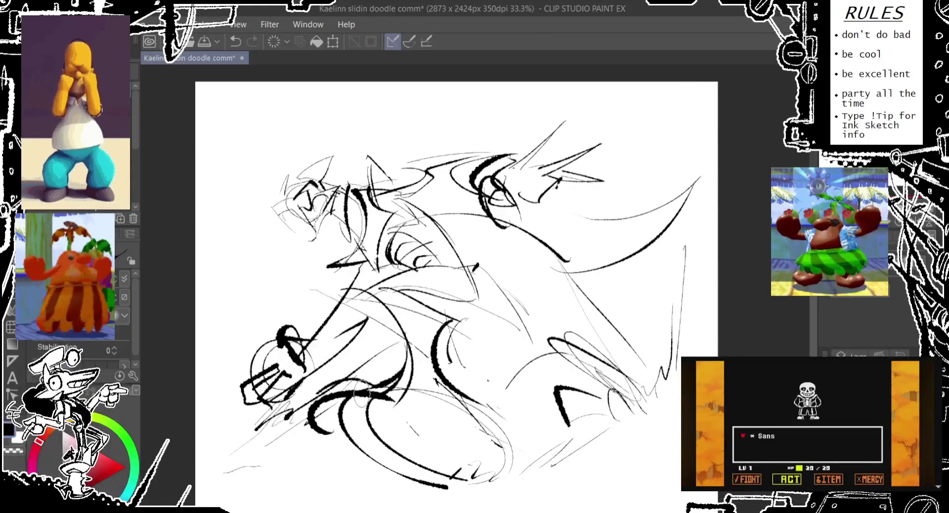
pyautogui.moveTo(368, 383); pyautogui.dragTo(364, 405)
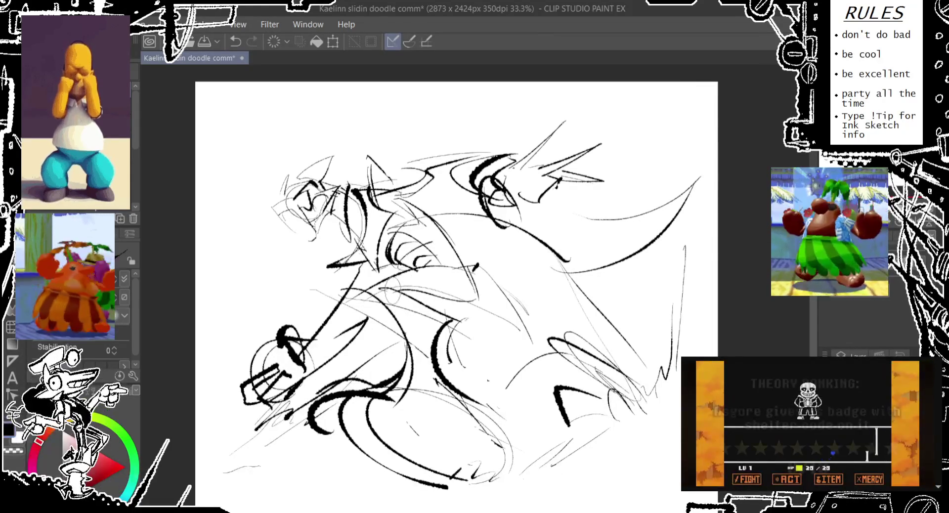
pyautogui.hotkey('ctrl', 'z')
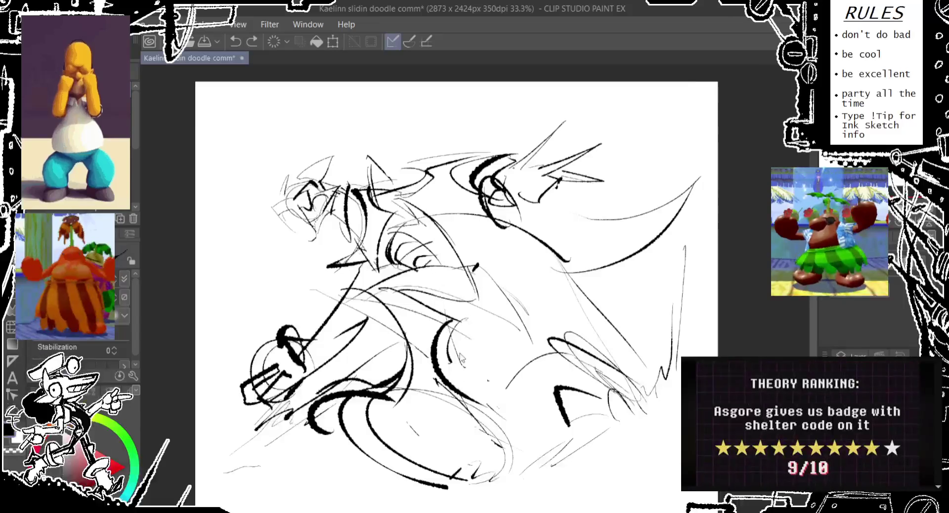
# - Sketch strokes and a small loop on the creature's lower-right side
pyautogui.moveTo(460, 274); pyautogui.dragTo(484, 375)
pyautogui.hotkey('ctrl', 'z')
pyautogui.moveTo(445, 326); pyautogui.dragTo(489, 376)
pyautogui.moveTo(476, 331); pyautogui.dragTo(539, 366)
pyautogui.hotkey('ctrl', 'z')
pyautogui.moveTo(497, 321); pyautogui.dragTo(517, 332)
pyautogui.moveTo(494, 370); pyautogui.dragTo(556, 346)
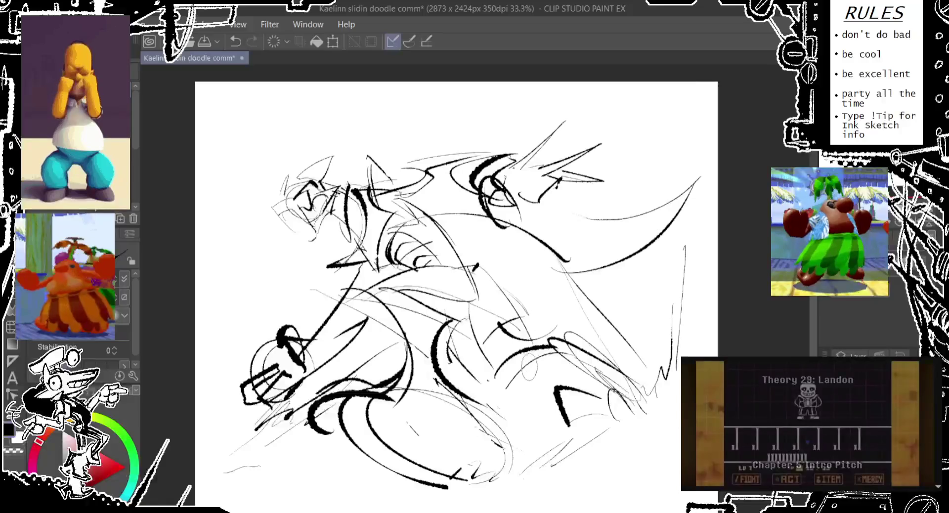
pyautogui.moveTo(479, 391)
pyautogui.mouseDown()
pyautogui.moveTo(561, 354)
pyautogui.moveTo(588, 309)
pyautogui.moveTo(558, 338)
pyautogui.moveTo(600, 361)
pyautogui.moveTo(564, 375)
pyautogui.mouseUp()
# - Draw the curved claw shape at lower right and strokes near the right edge
pyautogui.moveTo(549, 341); pyautogui.dragTo(615, 403)
pyautogui.moveTo(578, 366)
pyautogui.mouseDown()
pyautogui.moveTo(608, 406)
pyautogui.moveTo(548, 415)
pyautogui.moveTo(588, 427)
pyautogui.moveTo(603, 418)
pyautogui.moveTo(598, 403)
pyautogui.moveTo(585, 418)
pyautogui.moveTo(568, 398)
pyautogui.mouseUp()
pyautogui.hotkey('ctrl', 'z')
pyautogui.moveTo(579, 371); pyautogui.dragTo(613, 401)
pyautogui.moveTo(600, 354); pyautogui.dragTo(645, 415)
pyautogui.hotkey('ctrl', 'z')
pyautogui.hotkey('ctrl', 'z')
pyautogui.moveTo(617, 336)
pyautogui.mouseDown()
pyautogui.moveTo(615, 360)
pyautogui.moveTo(665, 418)
pyautogui.mouseUp()
pyautogui.hotkey('ctrl', 'z')
pyautogui.hotkey('ctrl', 'z')
pyautogui.moveTo(620, 380); pyautogui.dragTo(639, 418)
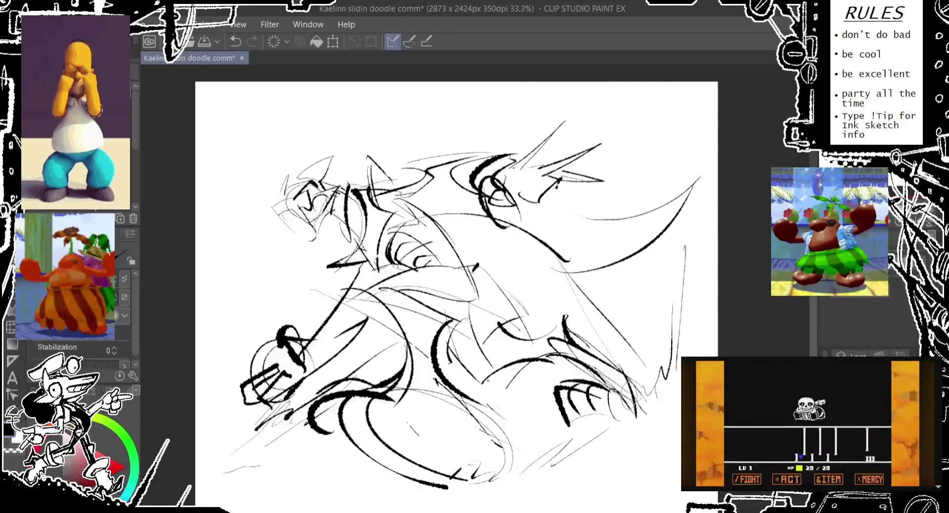
pyautogui.moveTo(575, 354); pyautogui.dragTo(561, 381)
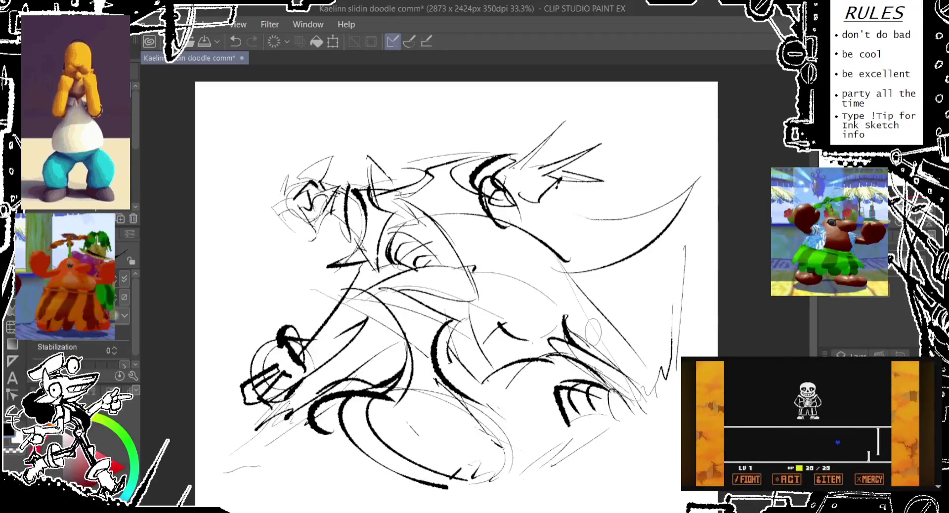
pyautogui.moveTo(616, 254); pyautogui.dragTo(640, 292)
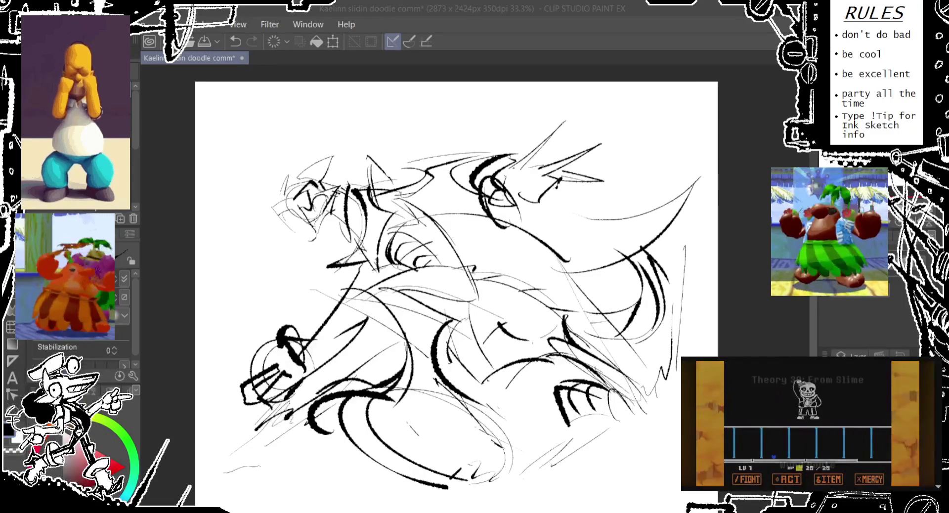
# - Bring the Clip Studio Paint drawing window back into focus
pyautogui.click(688, 8)
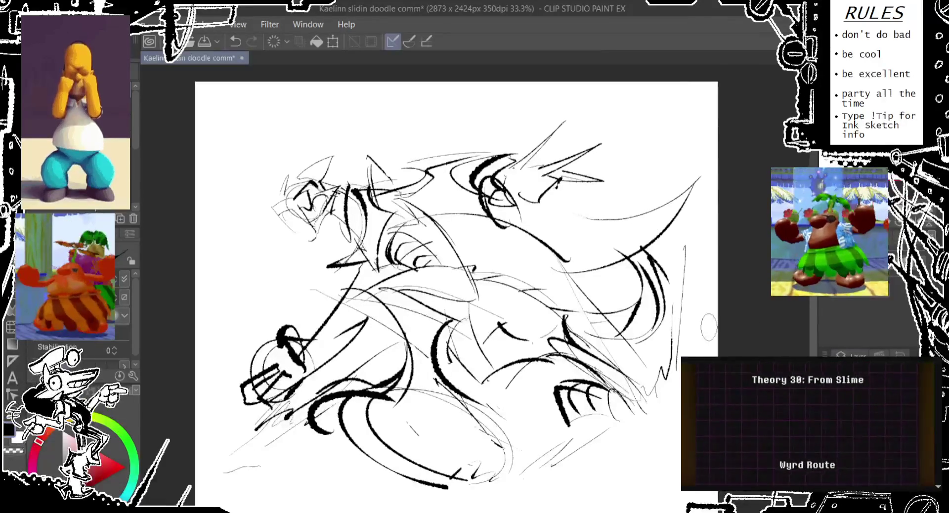
# - Undo the last stroke, then enlarge the whole sketch leftward and nudge it right and down
pyautogui.scroll(-1, 487, 250)
pyautogui.hotkey('ctrl', 'z')
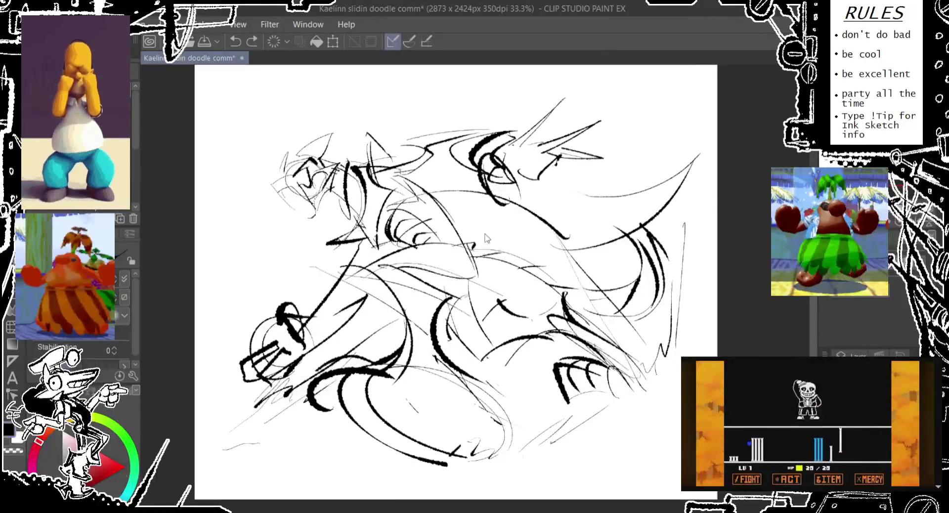
pyautogui.hotkey('ctrl', 't')
pyautogui.moveTo(223, 281); pyautogui.dragTo(196, 277)
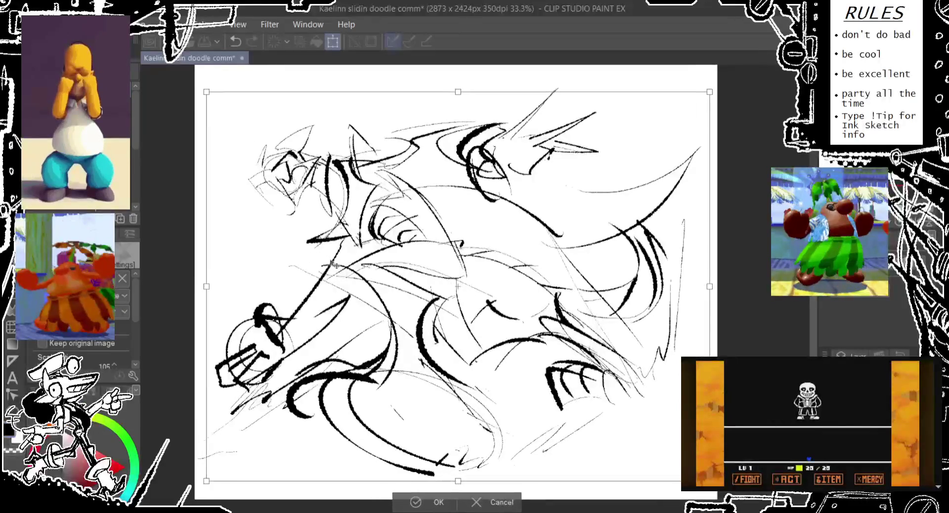
pyautogui.moveTo(321, 257); pyautogui.dragTo(332, 261)
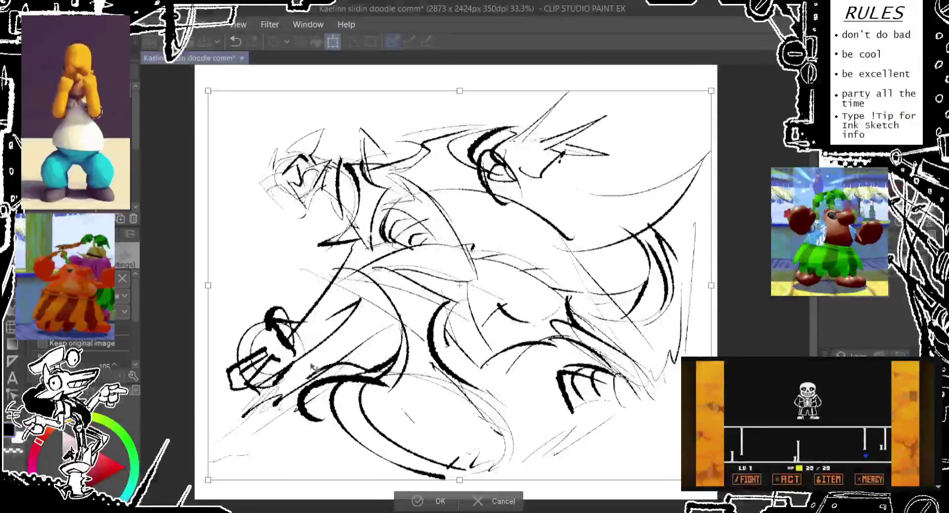
pyautogui.moveTo(208, 285); pyautogui.dragTo(204, 285)
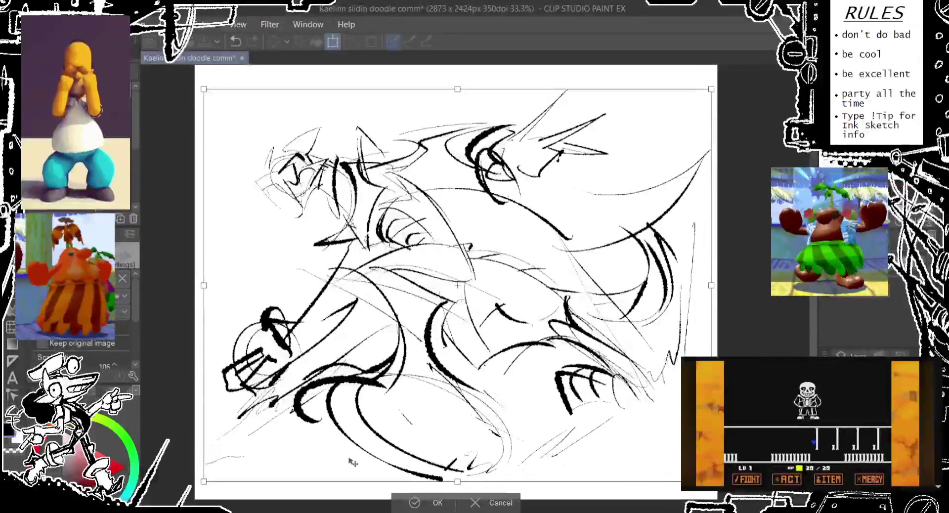
pyautogui.click(407, 503)
pyautogui.moveTo(407, 503); pyautogui.dragTo(426, 512)
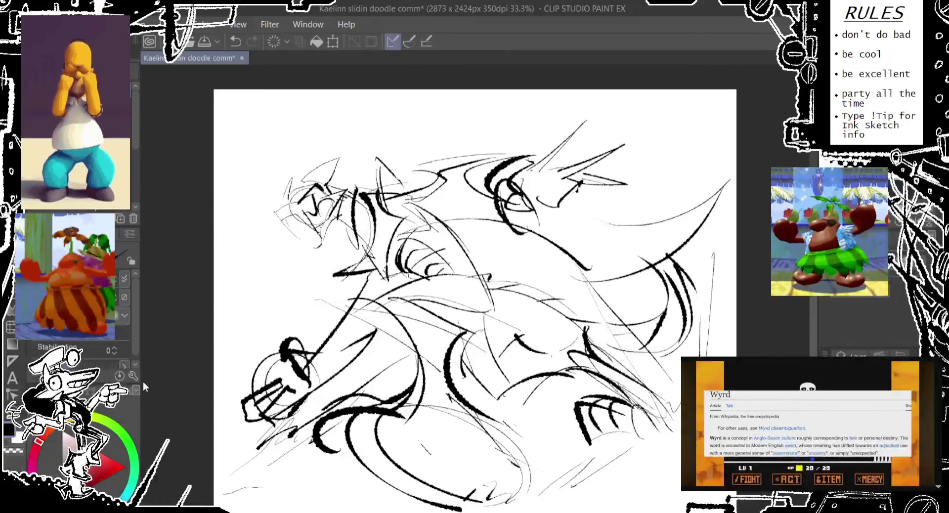
# - Trim the canvas from the top to 2873 x 2367 px and save the file
pyautogui.hotkey('ctrl', 't')
pyautogui.moveTo(472, 99); pyautogui.dragTo(472, 109)
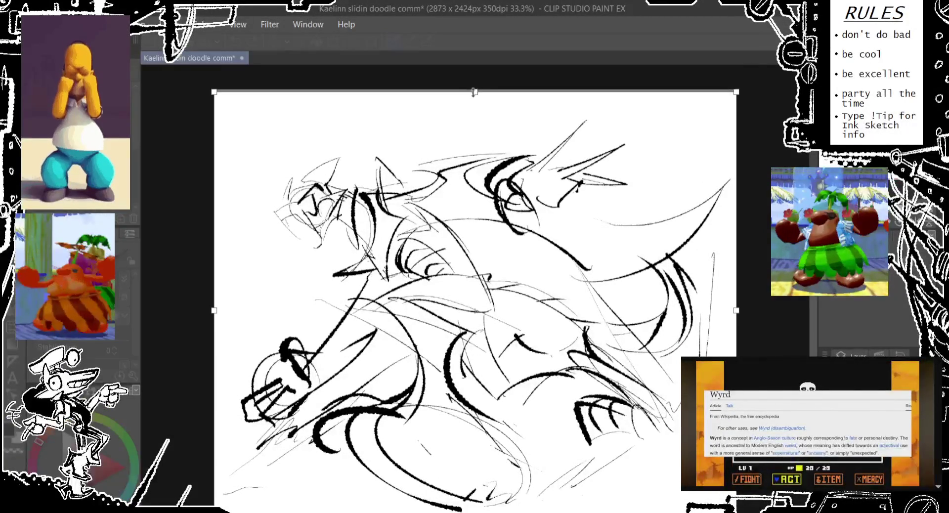
pyautogui.moveTo(199, 327); pyautogui.dragTo(209, 331)
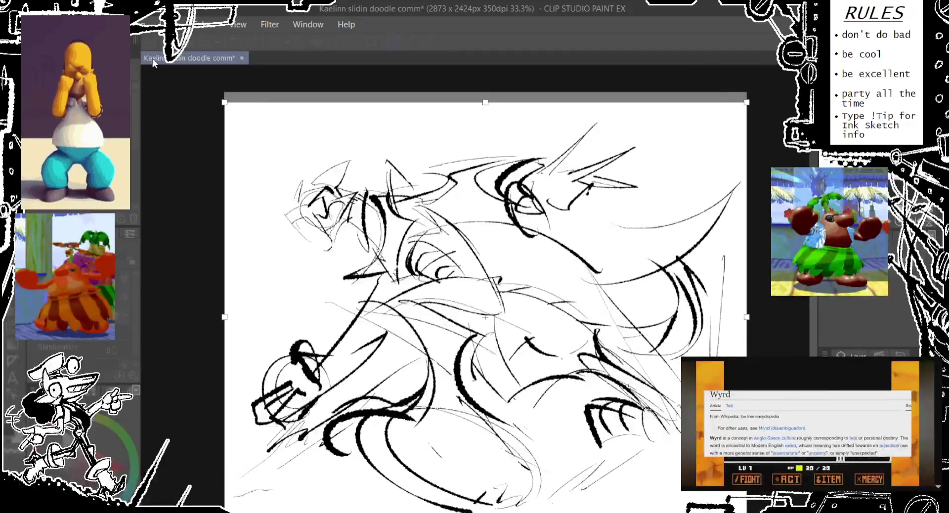
pyautogui.press('Return')
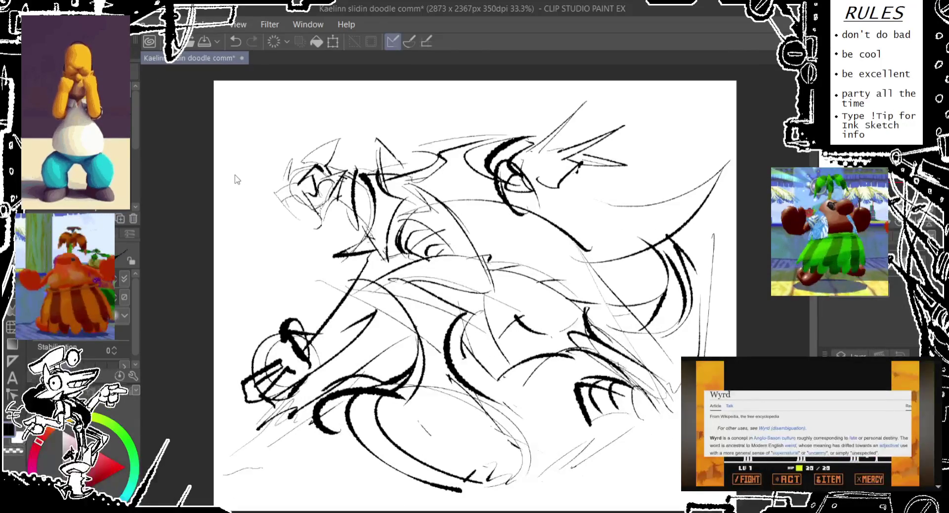
pyautogui.hotkey('ctrl', 's')
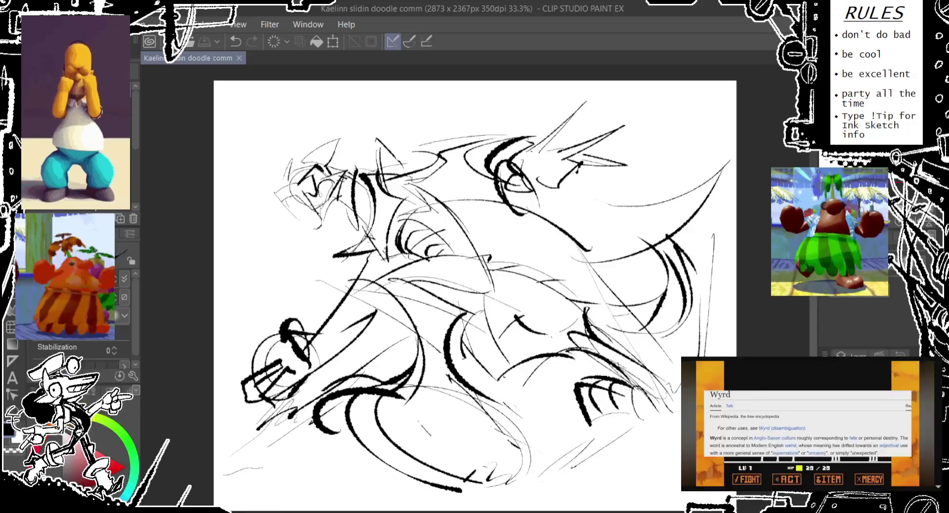
pyautogui.click(784, 322)
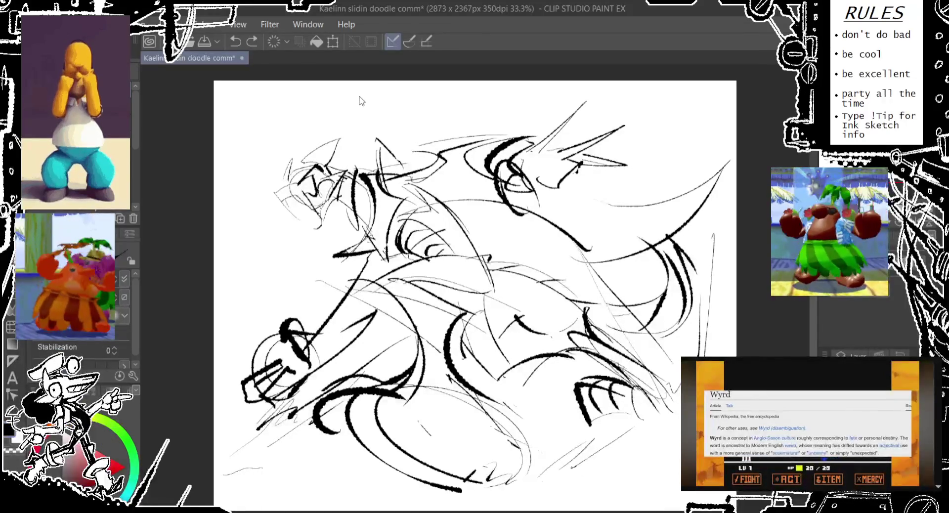
# - Save the sketch with its drawing intact after undo/redo checks, then close the document
pyautogui.hotkey('ctrl', 'z')
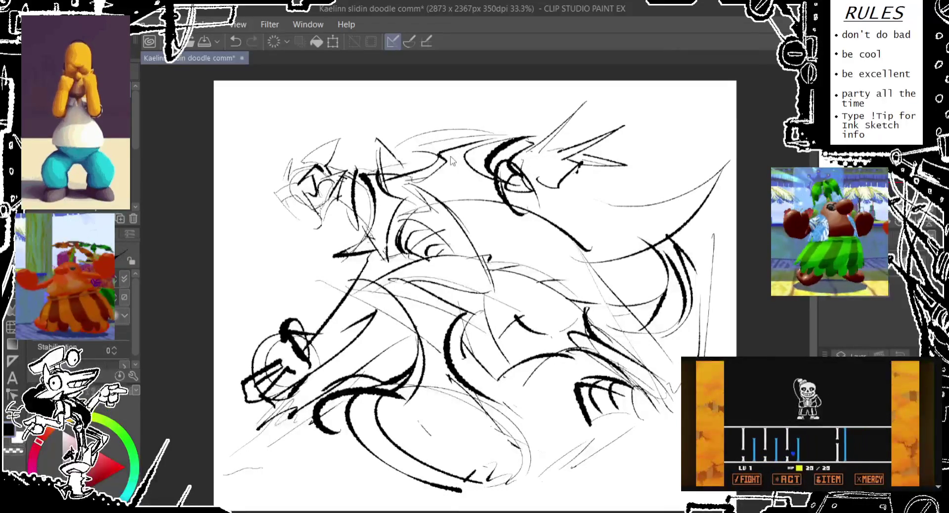
pyautogui.hotkey('ctrl', 's')
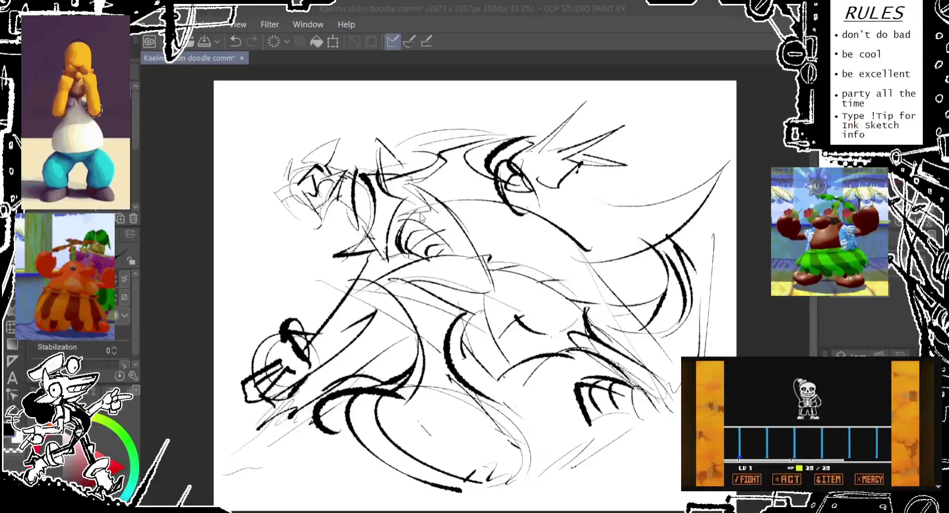
pyautogui.press('Delete')
pyautogui.hotkey('ctrl', 'z')
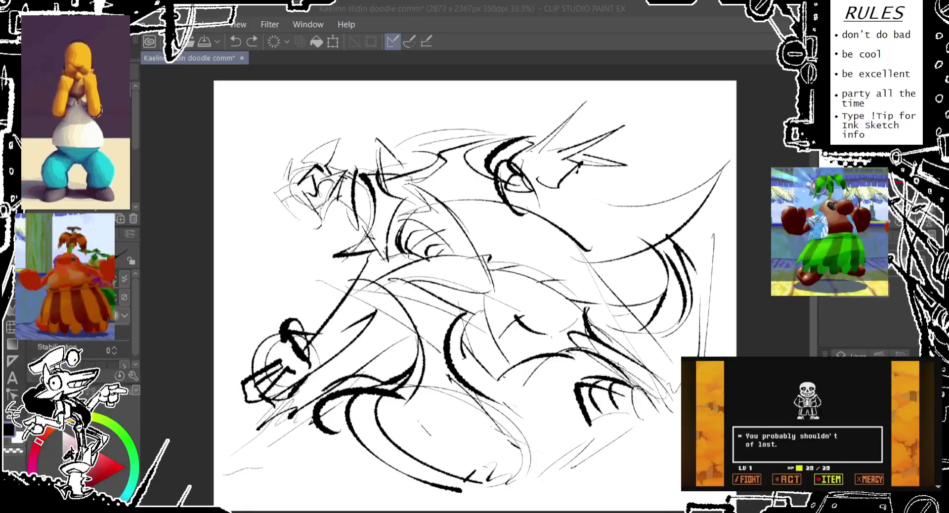
pyautogui.hotkey('alt', 'Tab')
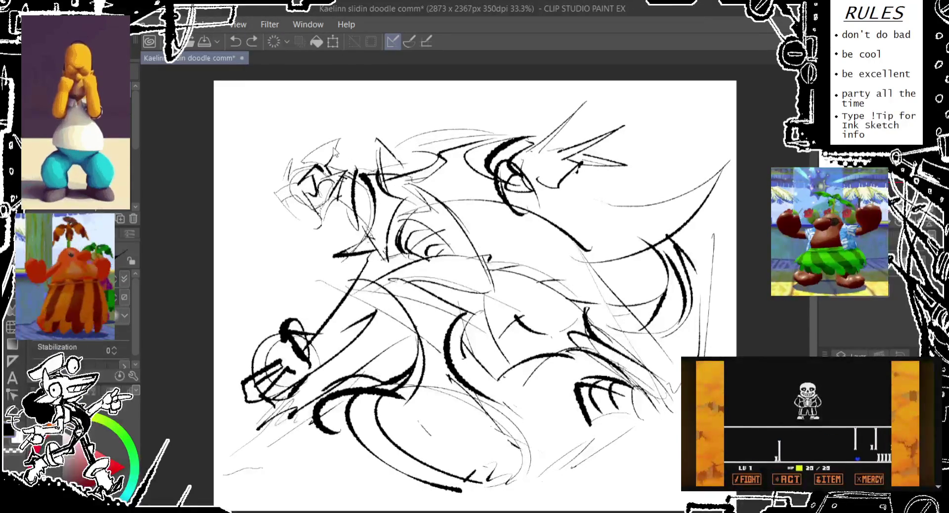
pyautogui.hotkey('ctrl', 'y')
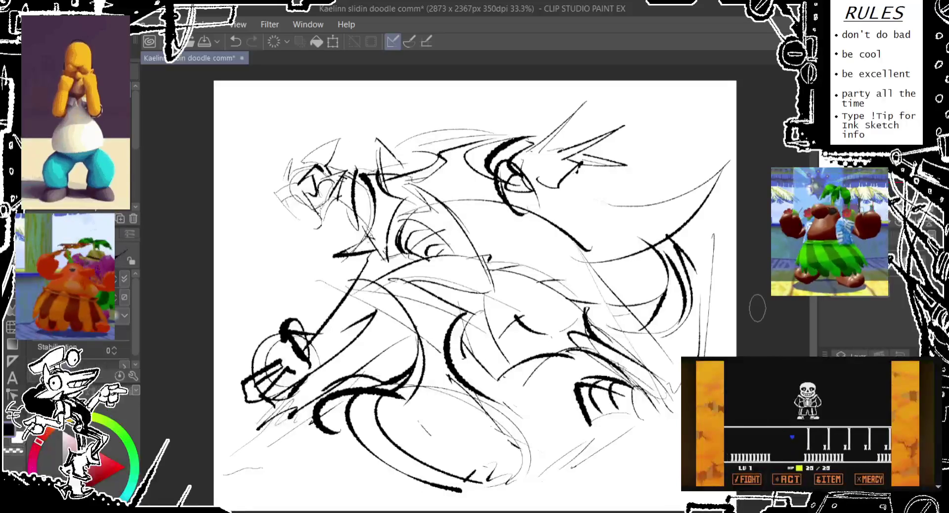
pyautogui.hotkey('ctrl', 's')
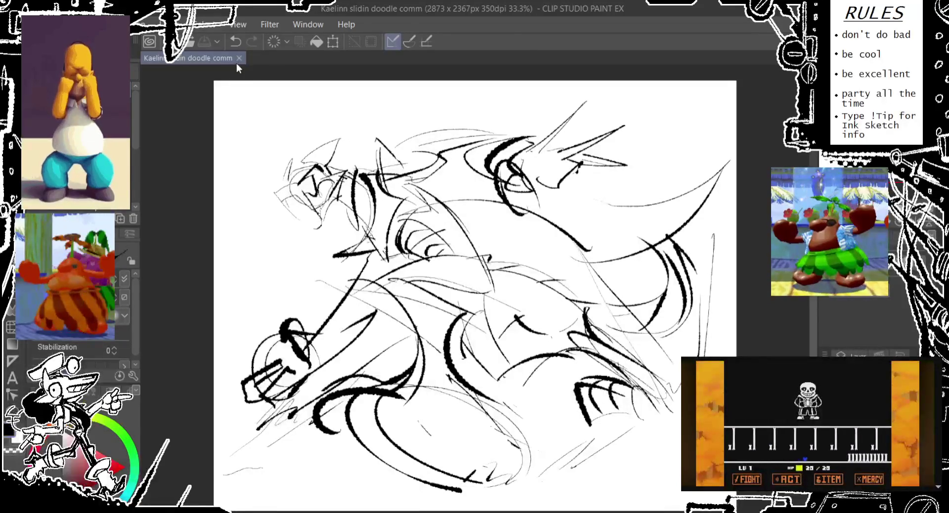
pyautogui.click(239, 58)
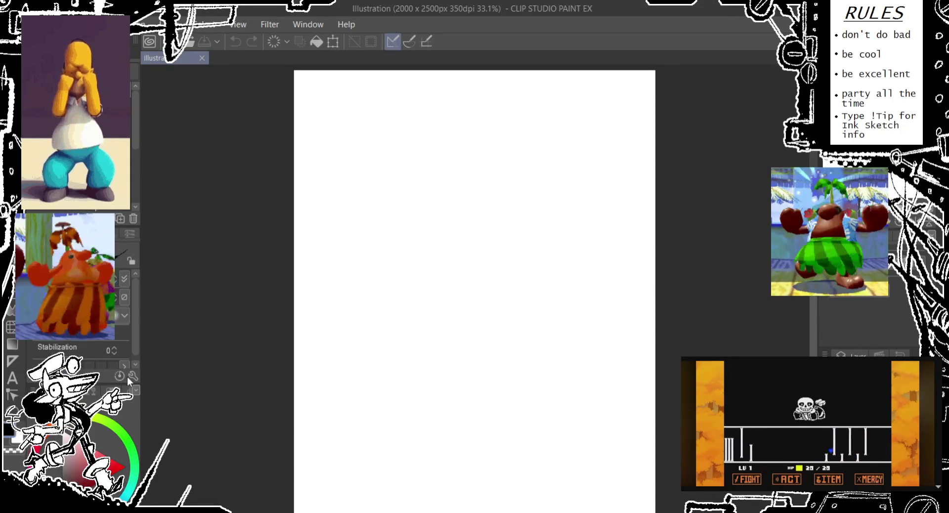
# - Shorten and widen the new blank canvas to a 2870 x 1190 px landscape
pyautogui.hotkey('ctrl', 't')
pyautogui.moveTo(371, 509); pyautogui.dragTo(371, 253)
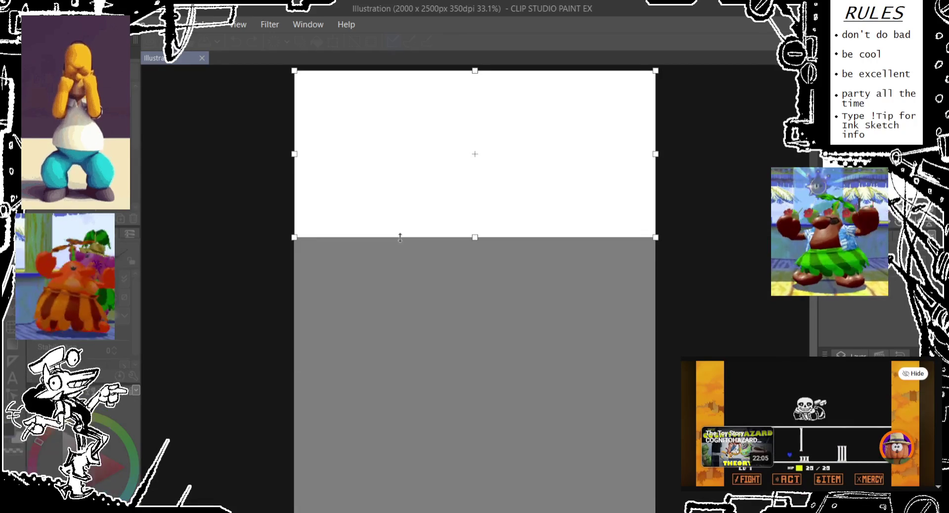
pyautogui.moveTo(294, 240); pyautogui.dragTo(169, 300)
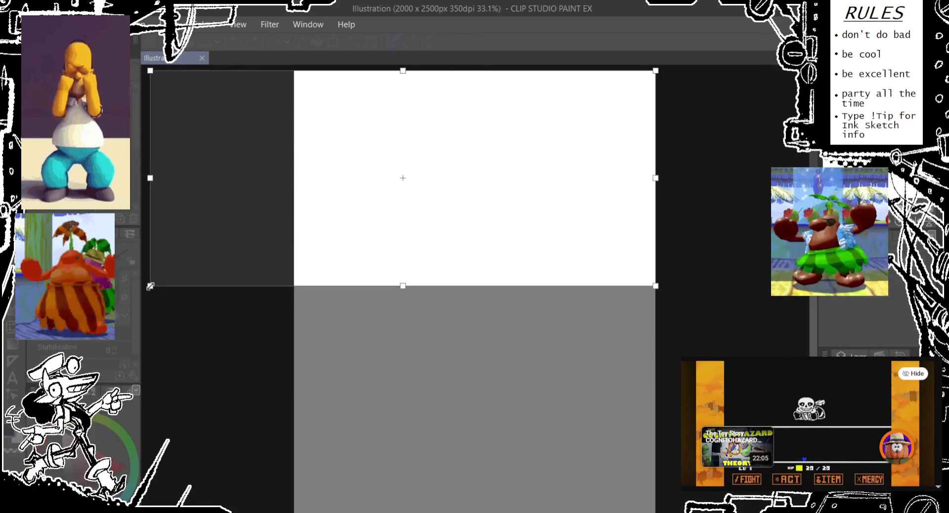
pyautogui.moveTo(169, 301)
pyautogui.mouseDown()
pyautogui.moveTo(157, 271)
pyautogui.moveTo(138, 285)
pyautogui.mouseUp()
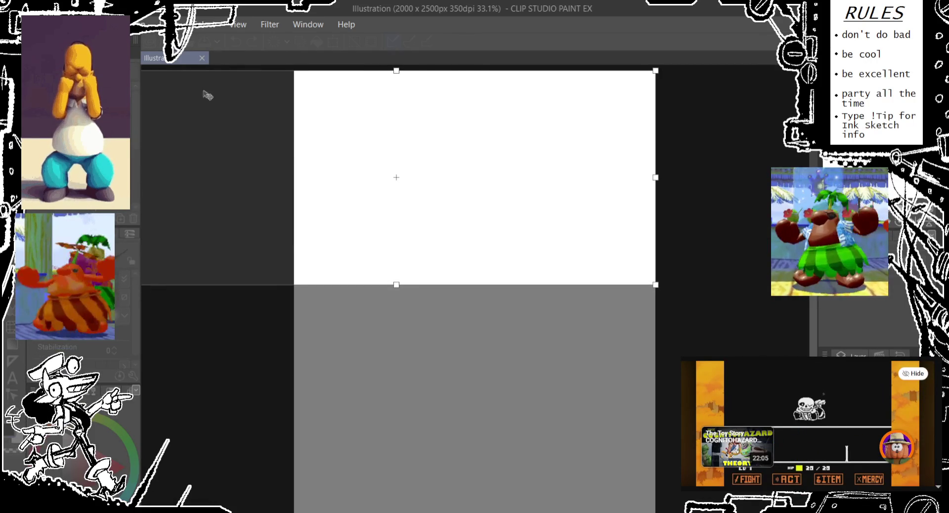
pyautogui.press('Return')
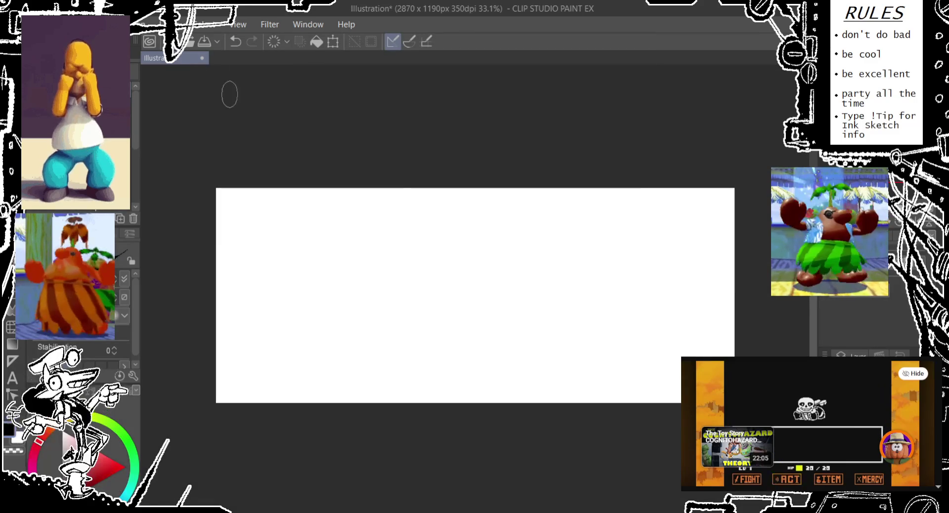